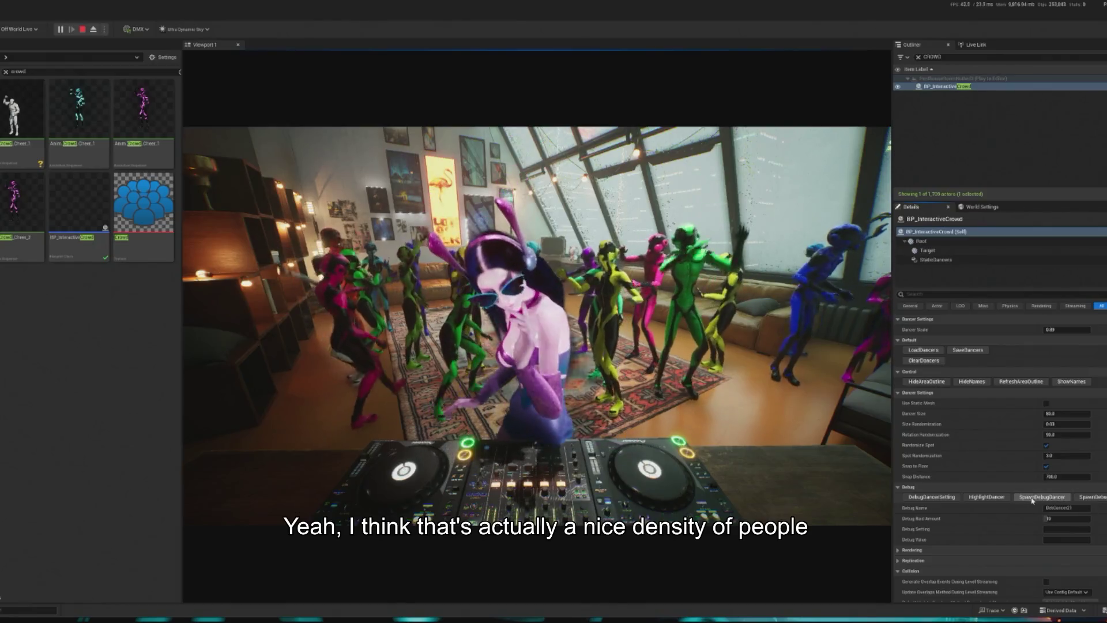
Spawn seven more debug dancers into the crowd, then stop the play session.
click(1033, 497)
click(1033, 498)
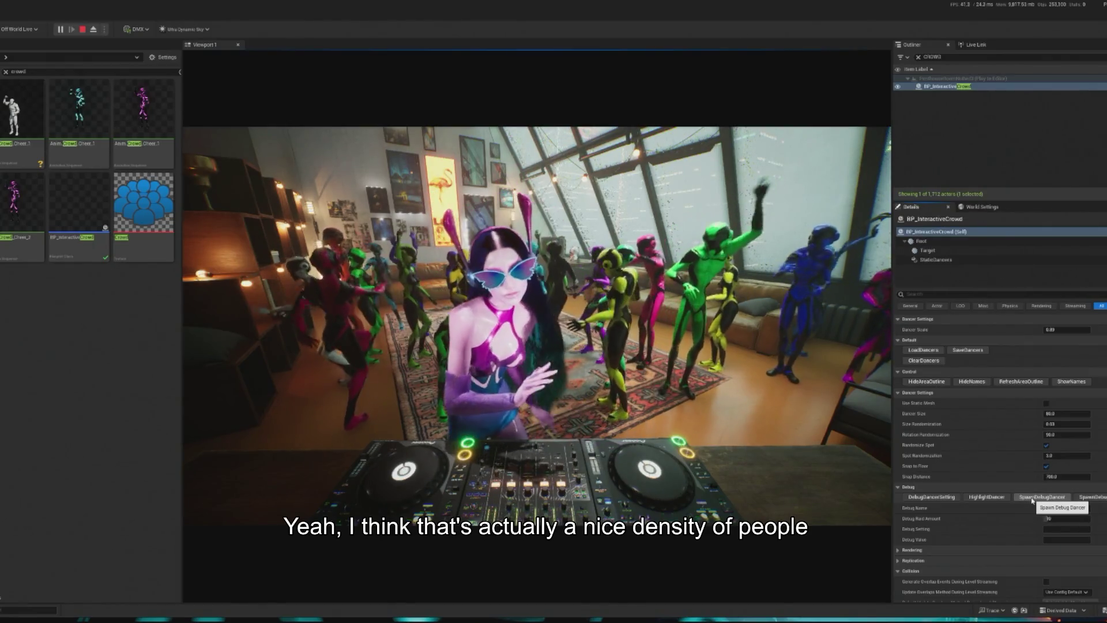
click(1033, 497)
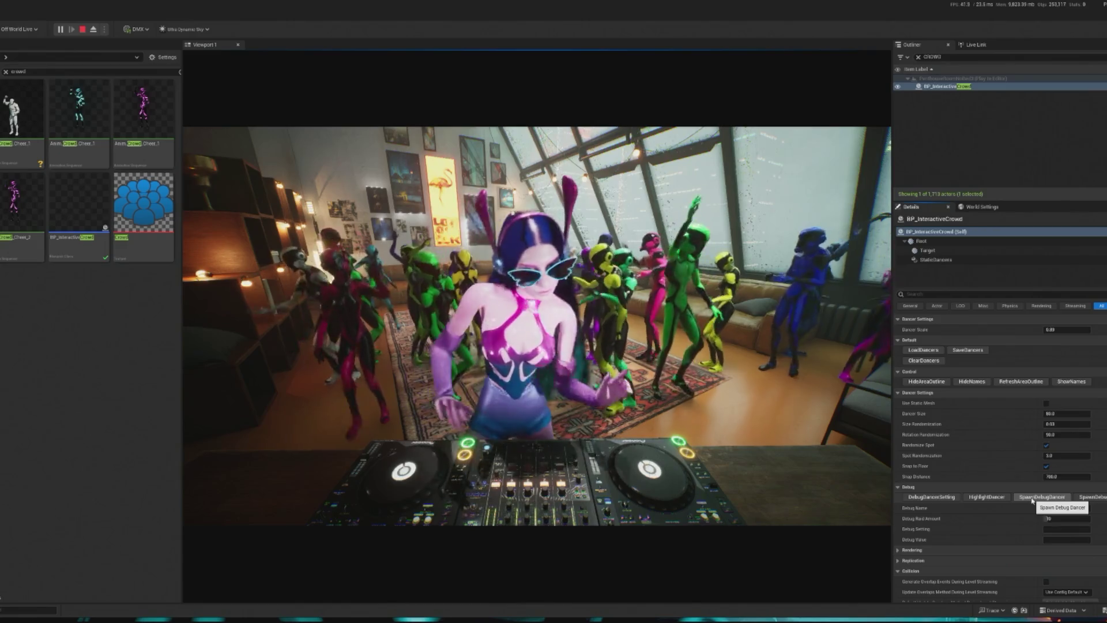
click(1033, 498)
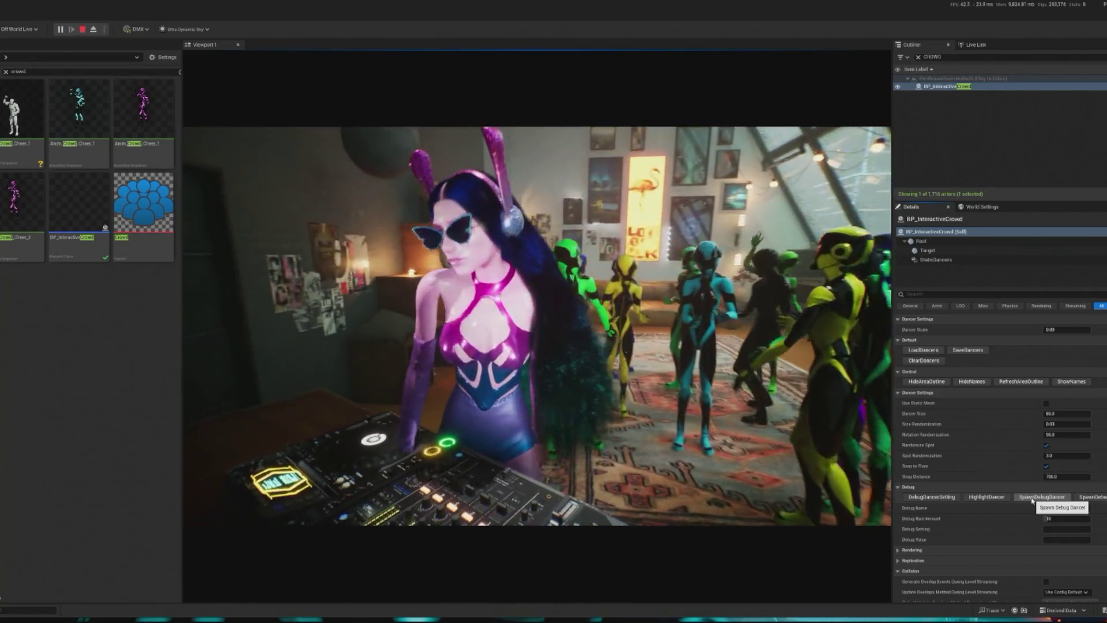
click(1034, 497)
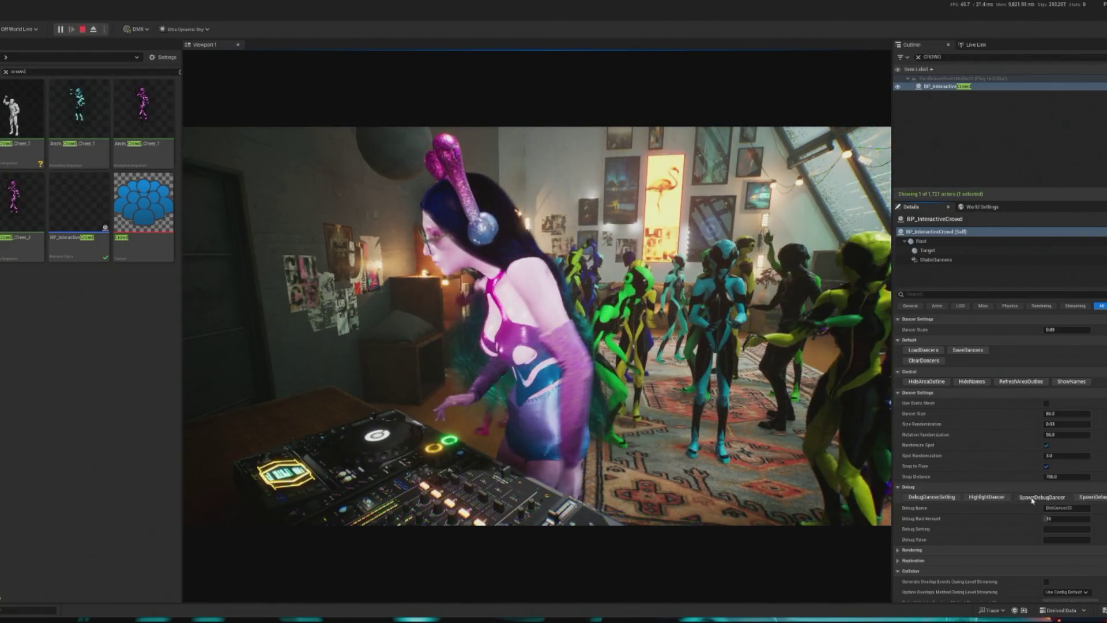
click(1034, 497)
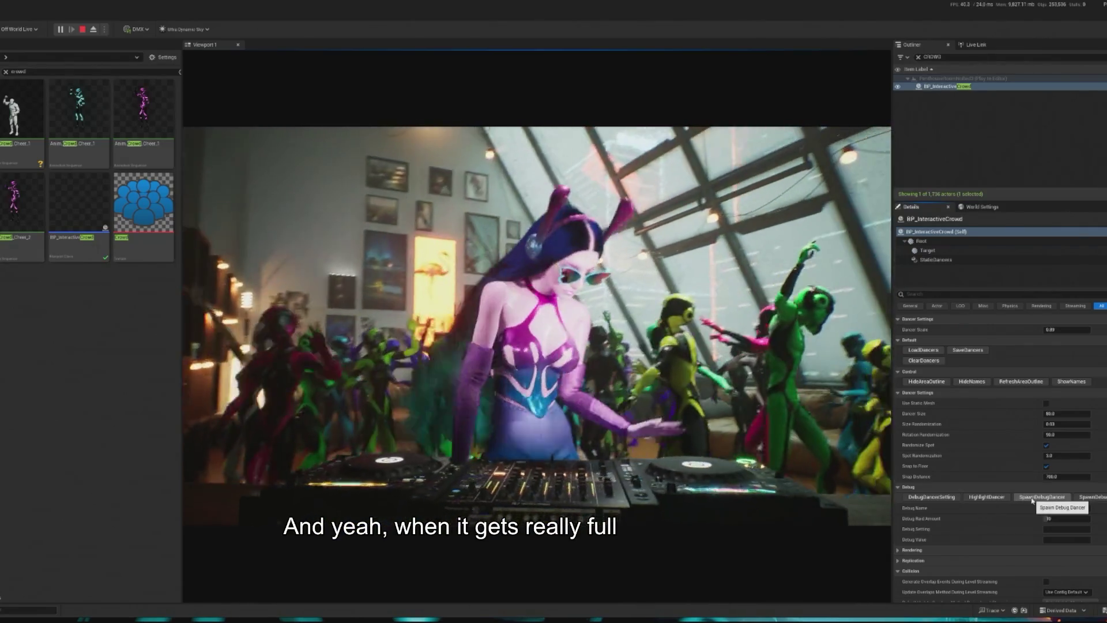
click(1034, 498)
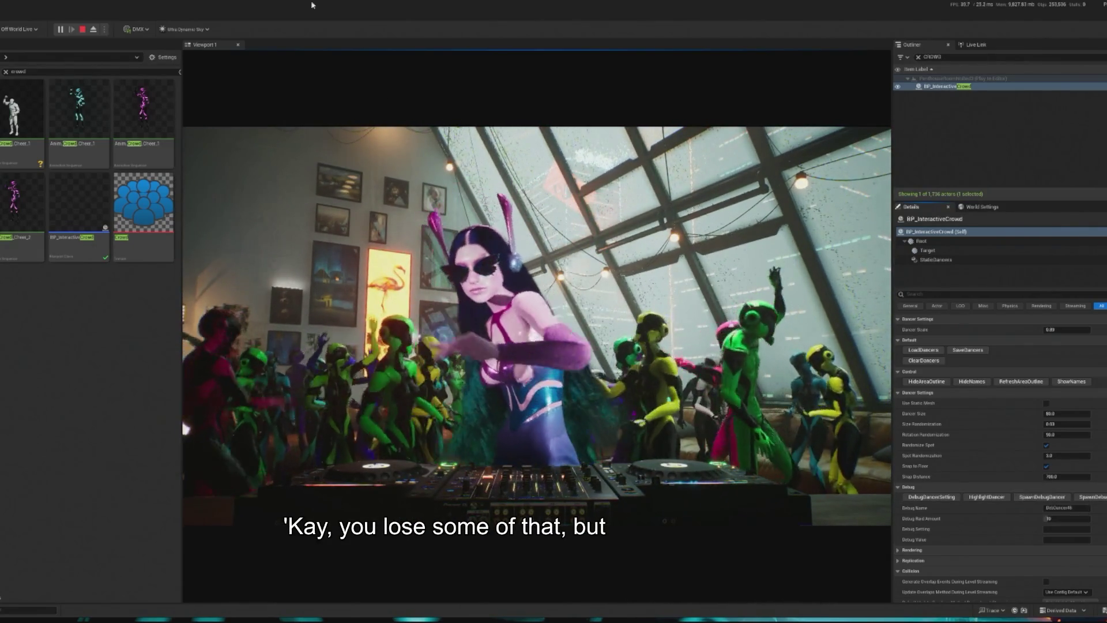
key(Escape)
Set the crowd's Dancer Size to 90, save the level, and start a Play-in-Editor session.
scroll(1021, 539, down, 8)
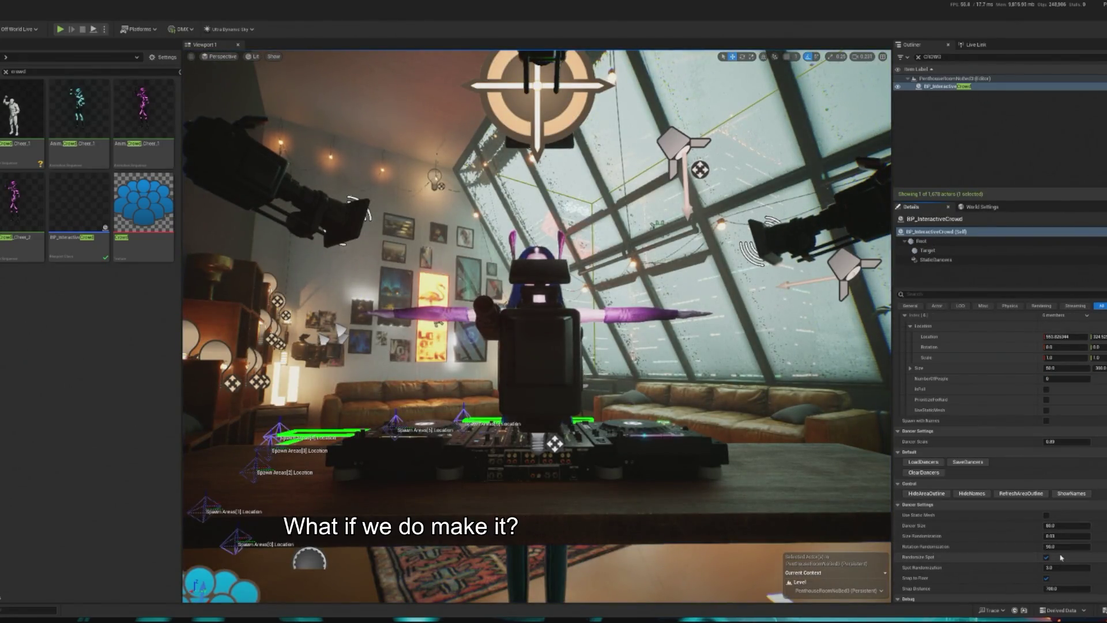
scroll(1064, 548, down, 3)
click(1066, 463)
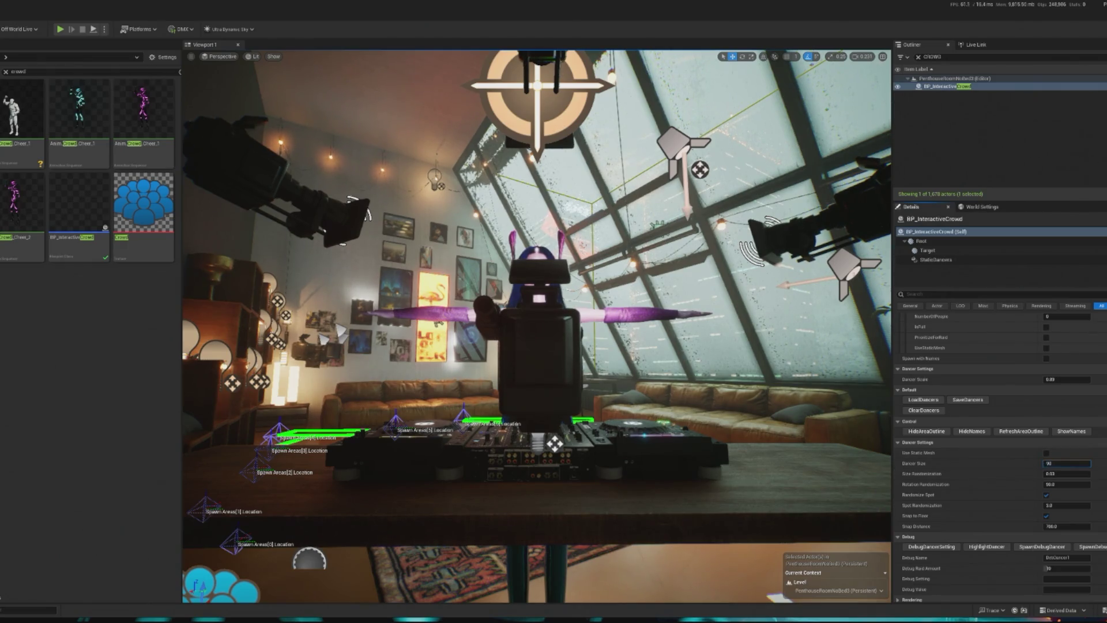
text(90)
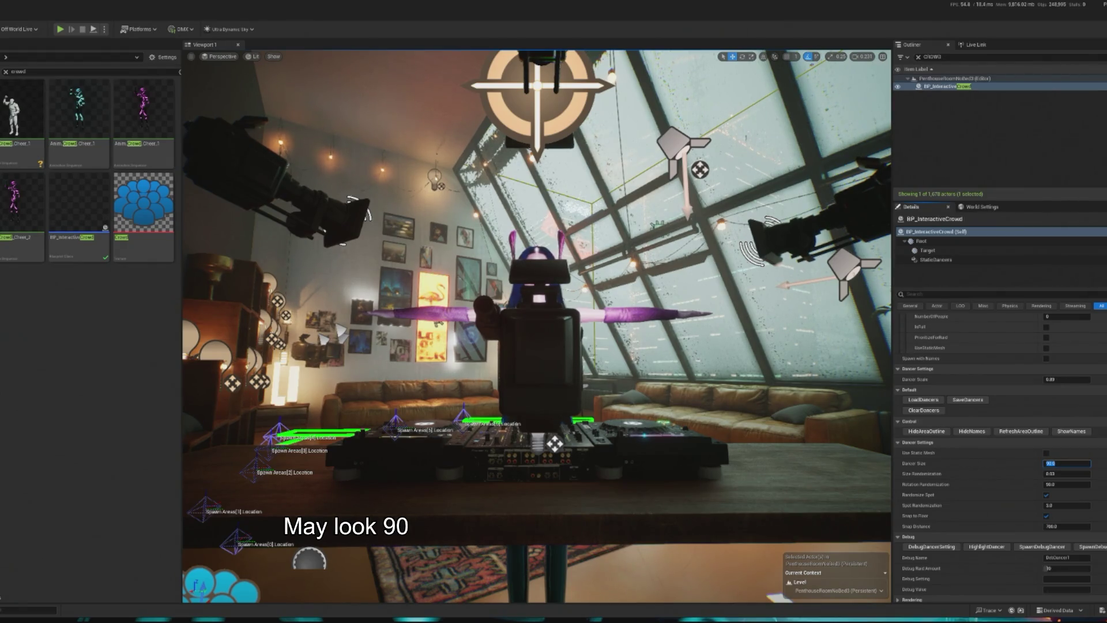
key(ctrl+s)
click(60, 29)
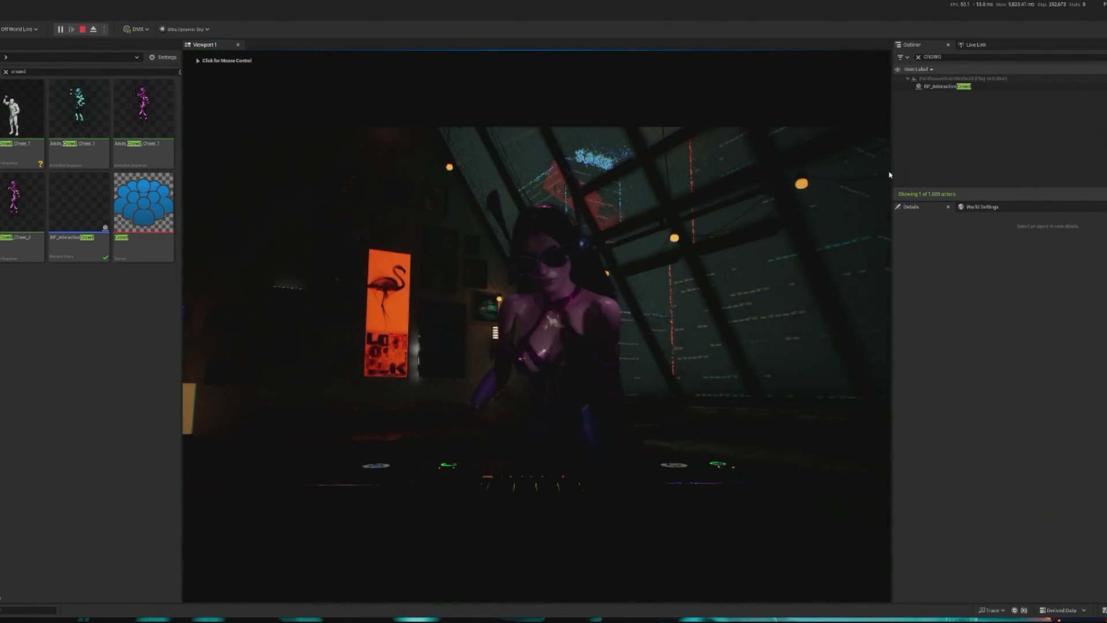
Release control from the running game and select BP_InteractiveCrowd in the Outliner.
key(shift+F1)
click(946, 85)
scroll(1038, 460, down, 10)
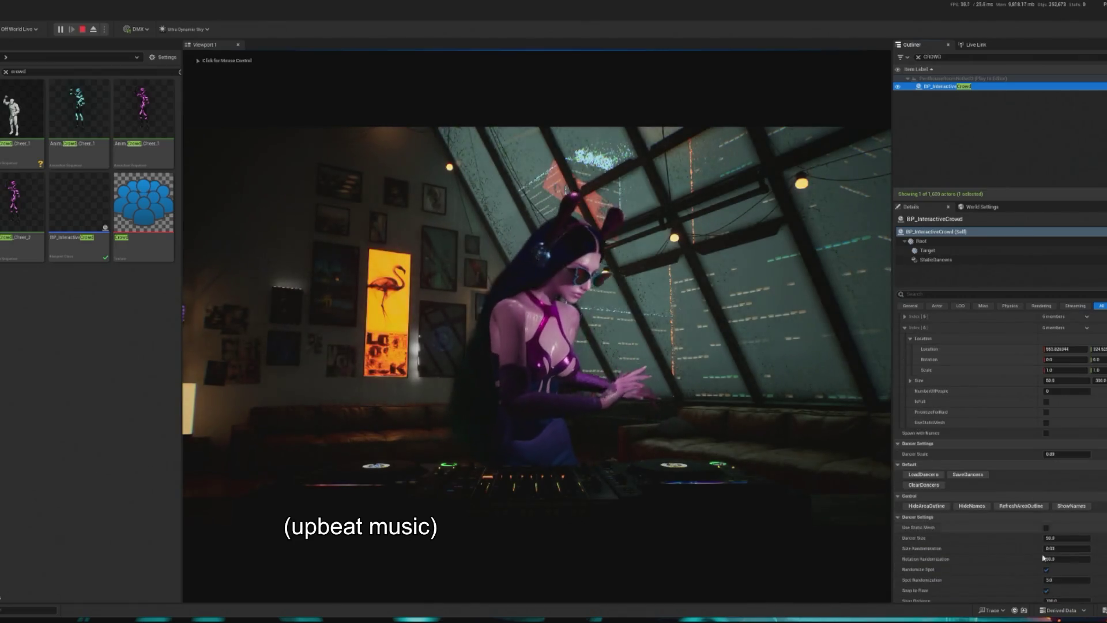
Spawn nineteen debug dancers around the DJ using SpawnDebugDancer.
click(1039, 497)
click(1039, 497)
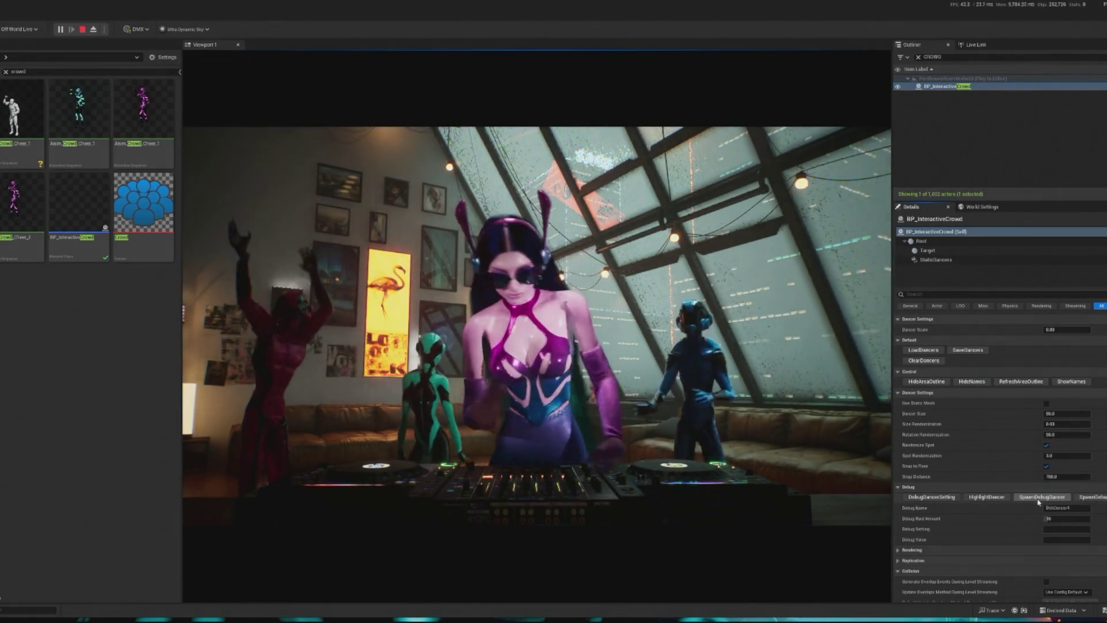
click(1039, 497)
click(1039, 499)
click(1039, 500)
click(1039, 500)
click(1039, 499)
click(1039, 499)
click(1039, 499)
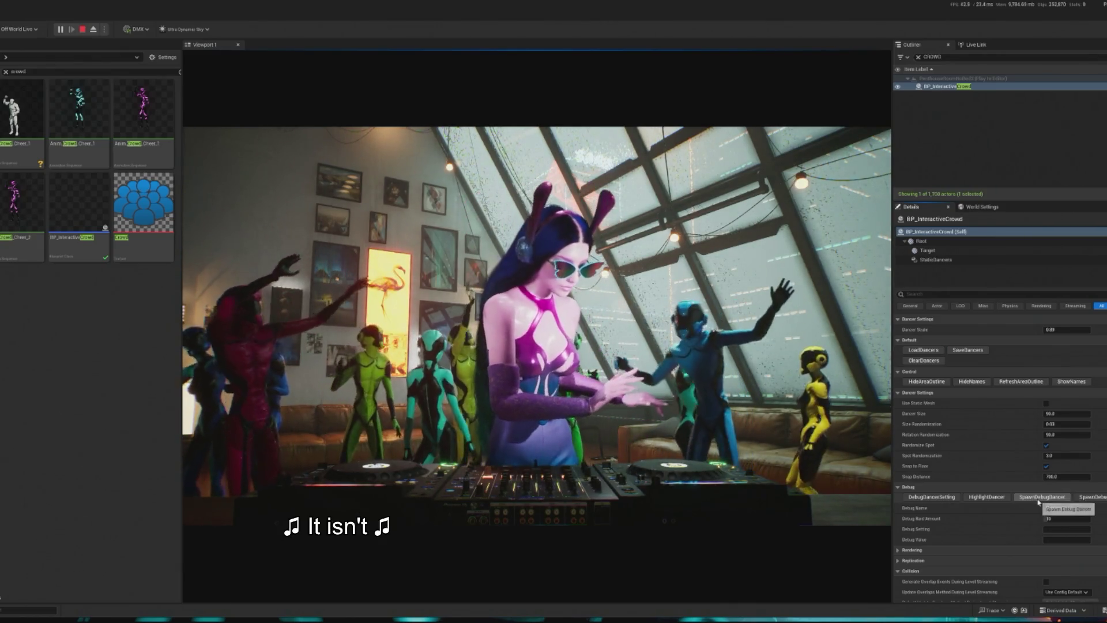
click(1039, 500)
click(1039, 500)
click(1040, 499)
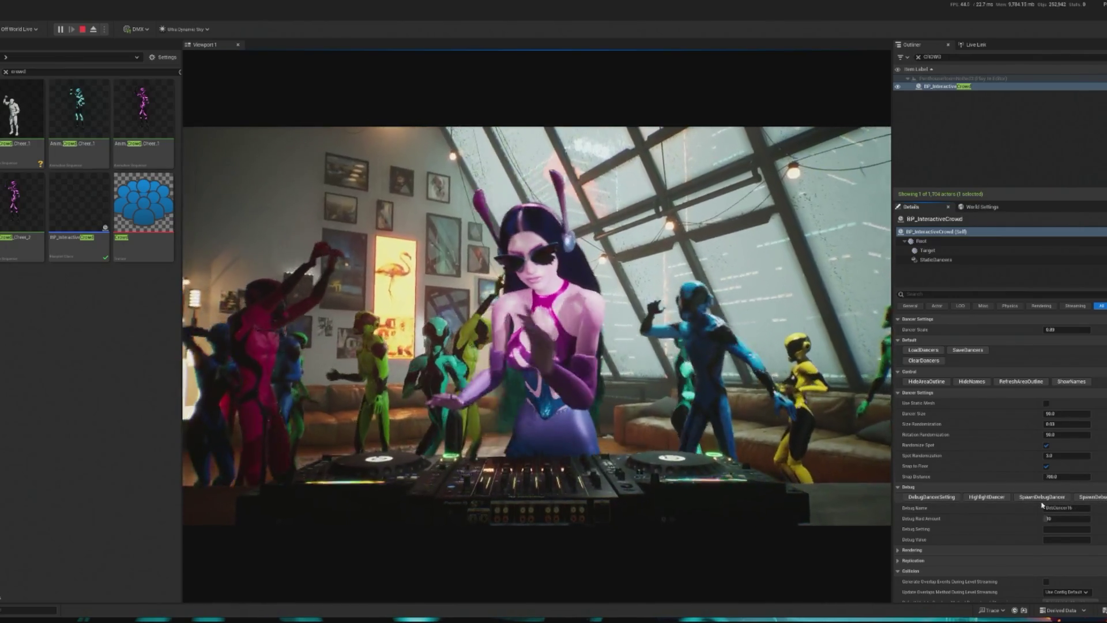
click(1047, 498)
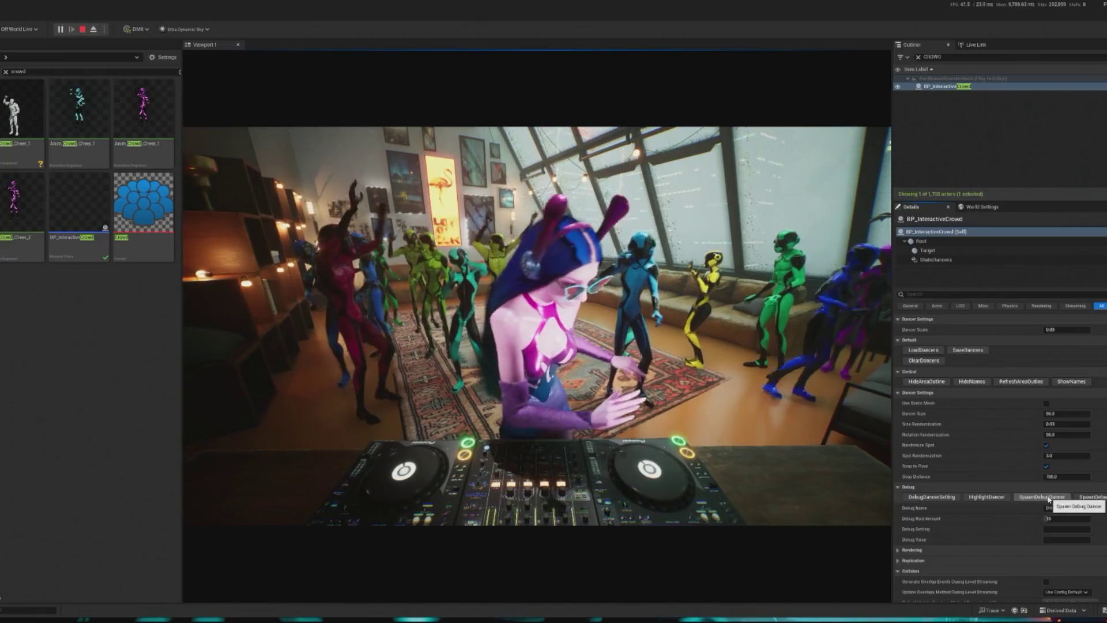
click(1049, 499)
click(1049, 500)
click(1048, 500)
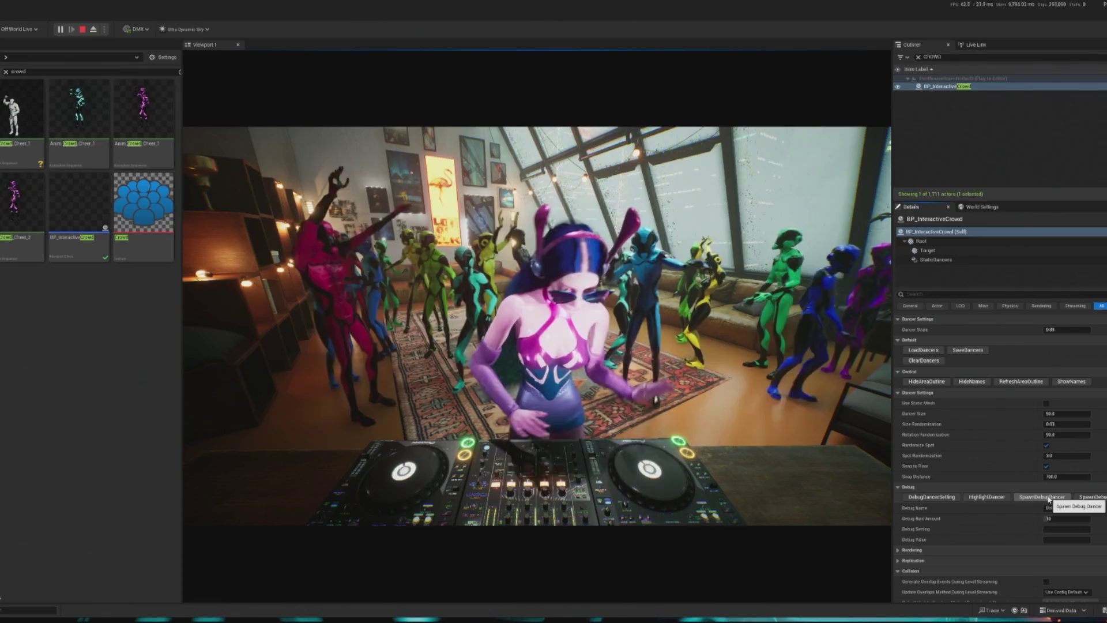
click(1049, 499)
click(1049, 499)
click(1049, 500)
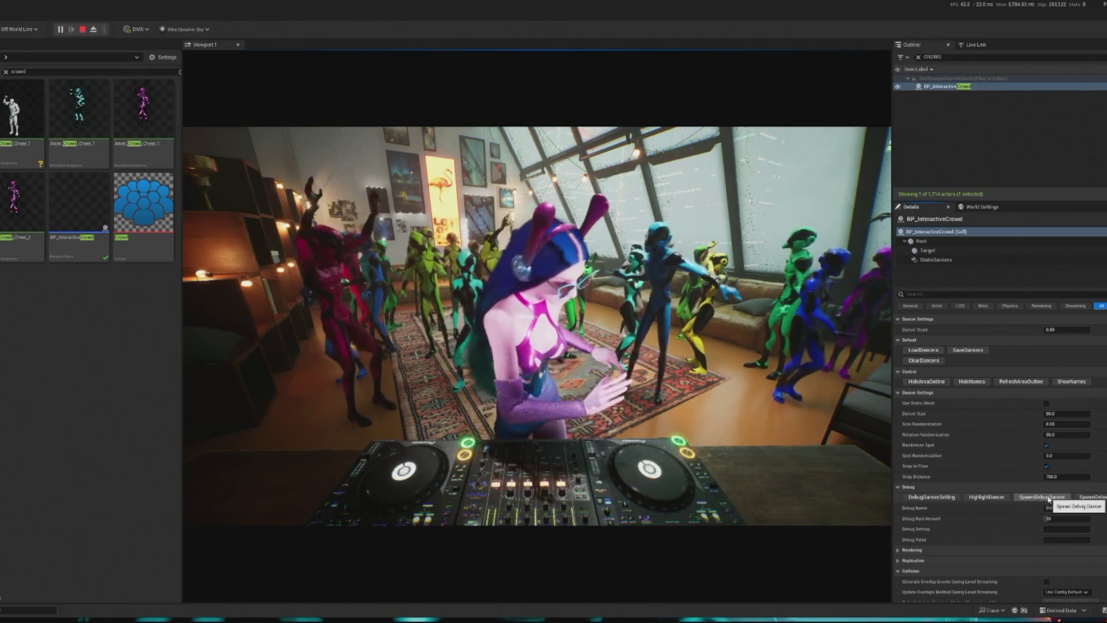
click(1049, 500)
click(1048, 500)
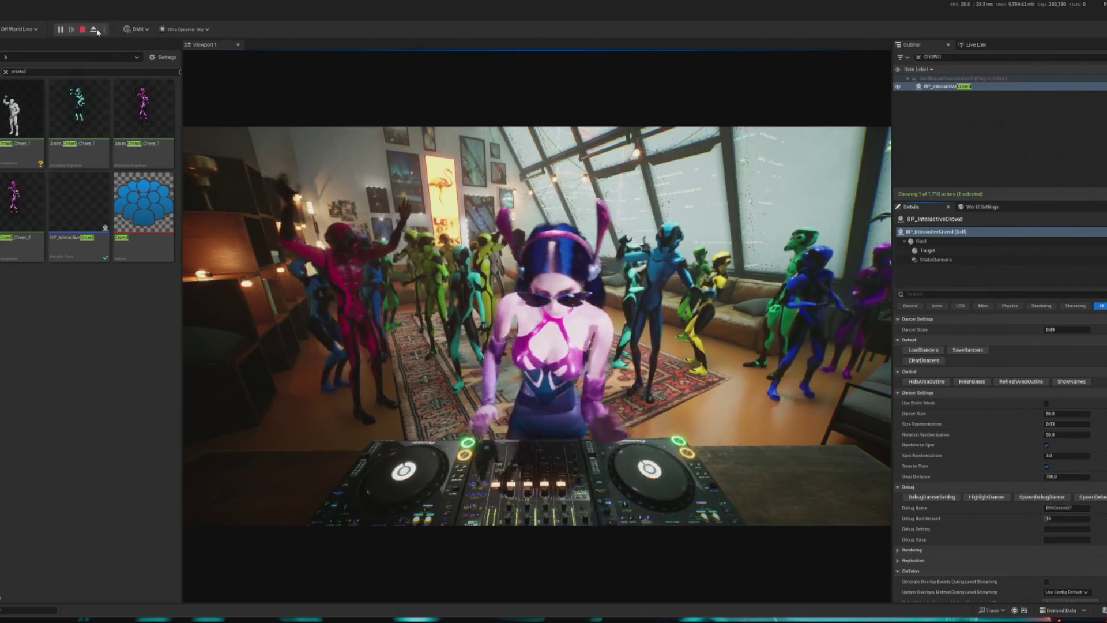
Stop the play session and set the crowd's Dancer Size back to 80.
key(F8)
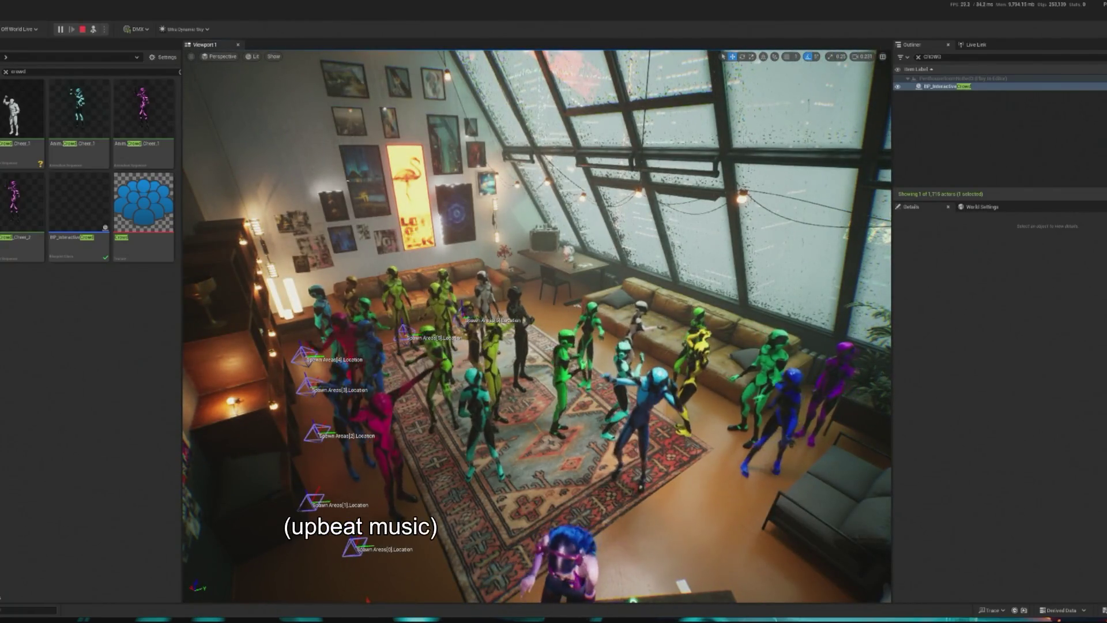
key(Escape)
scroll(1065, 529, down, 5)
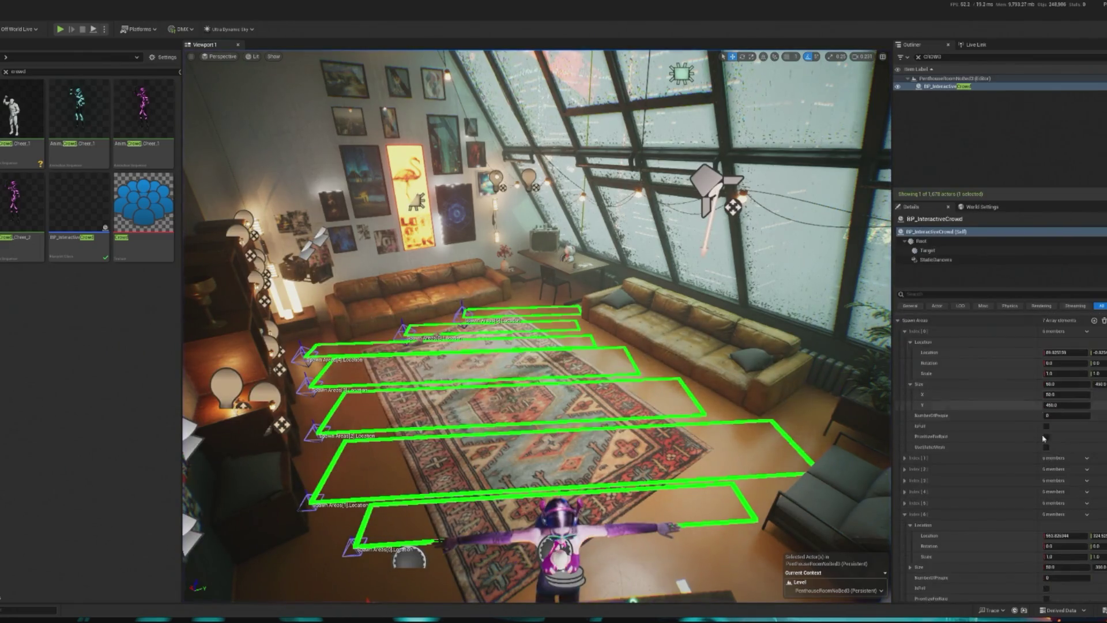
scroll(1064, 528, down, 1)
click(1065, 514)
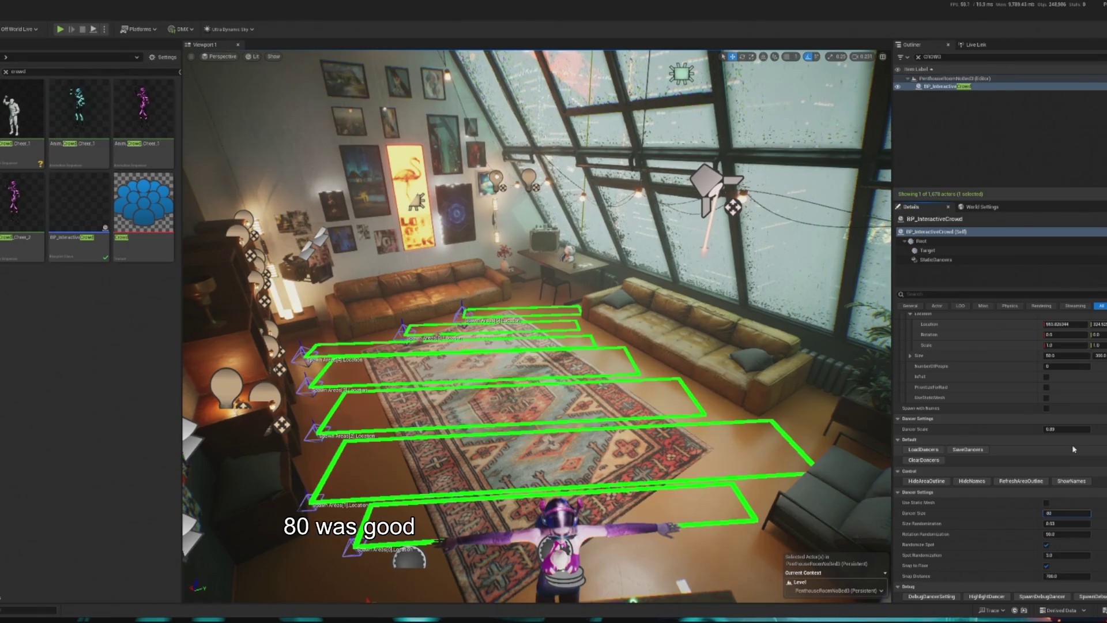
text(80)
key(Return)
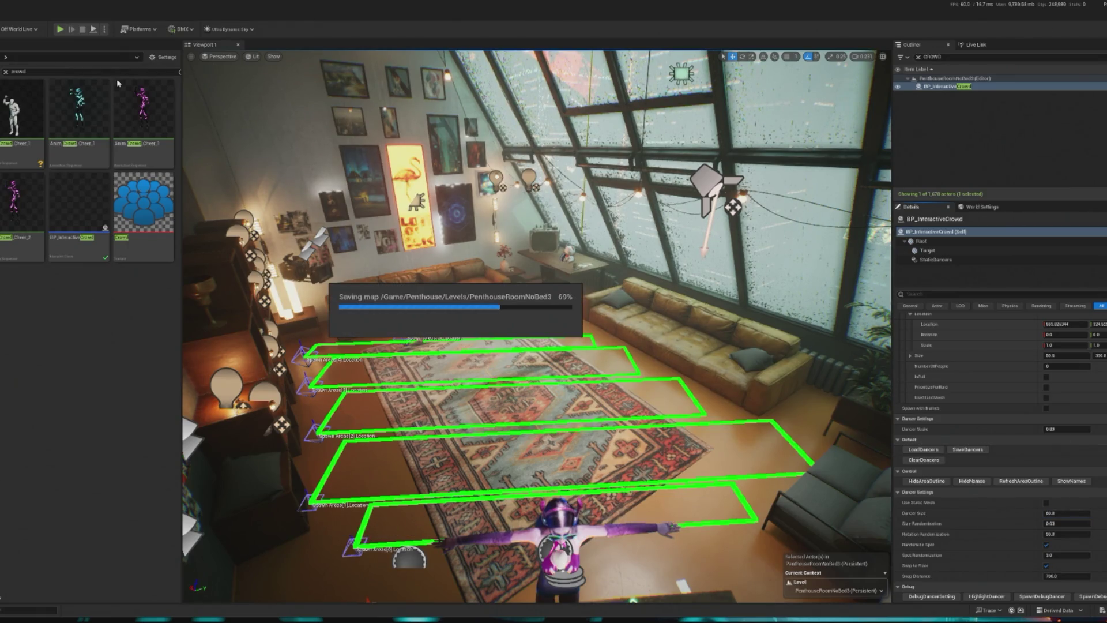
mouse_move(117, 80)
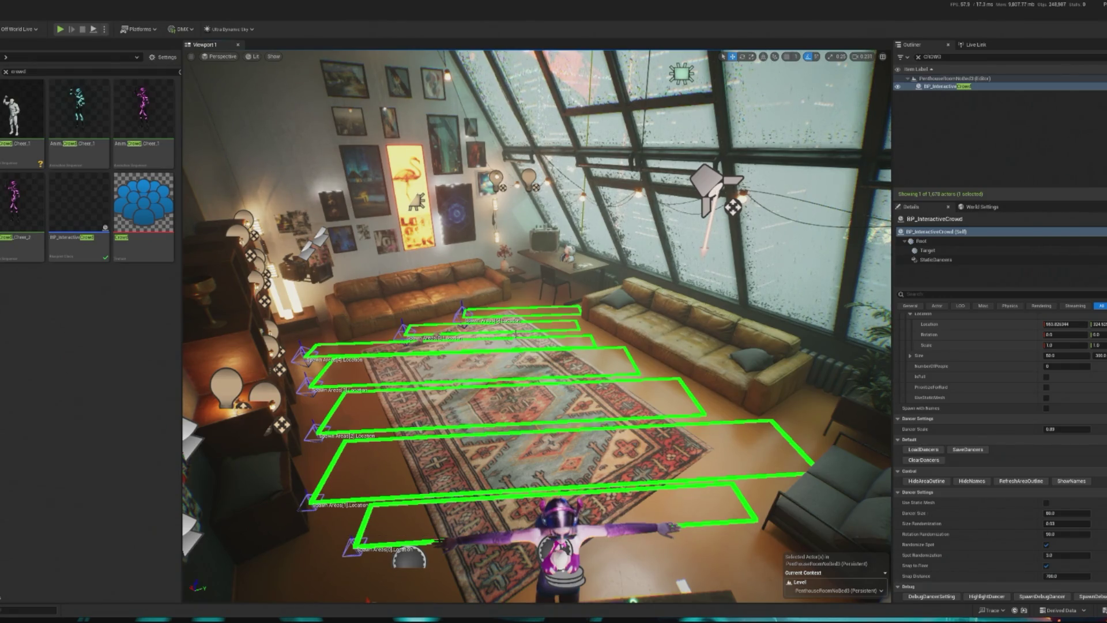
scroll(466, 304, down, 5)
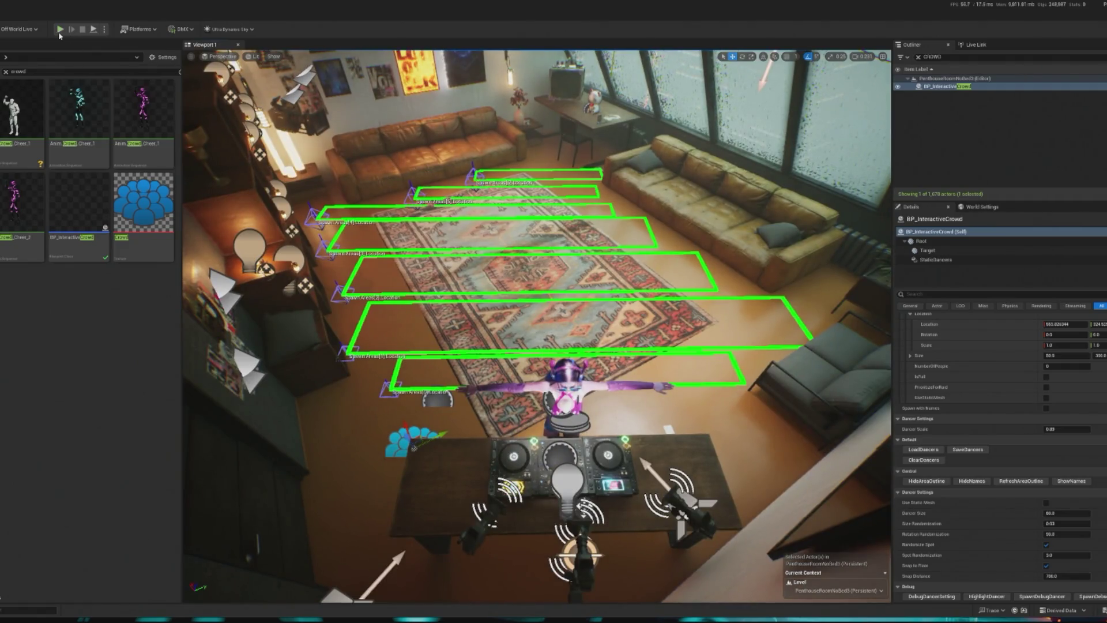
click(59, 29)
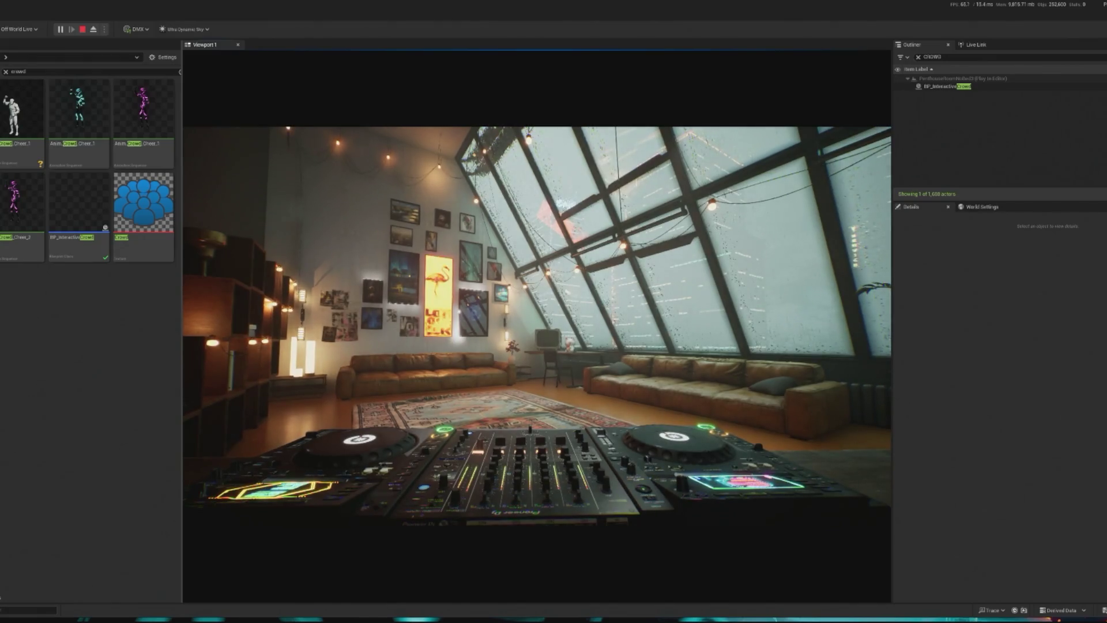
Leave the game camera, frame the shelf goblet and desk floor, then stop the preview.
key(F8)
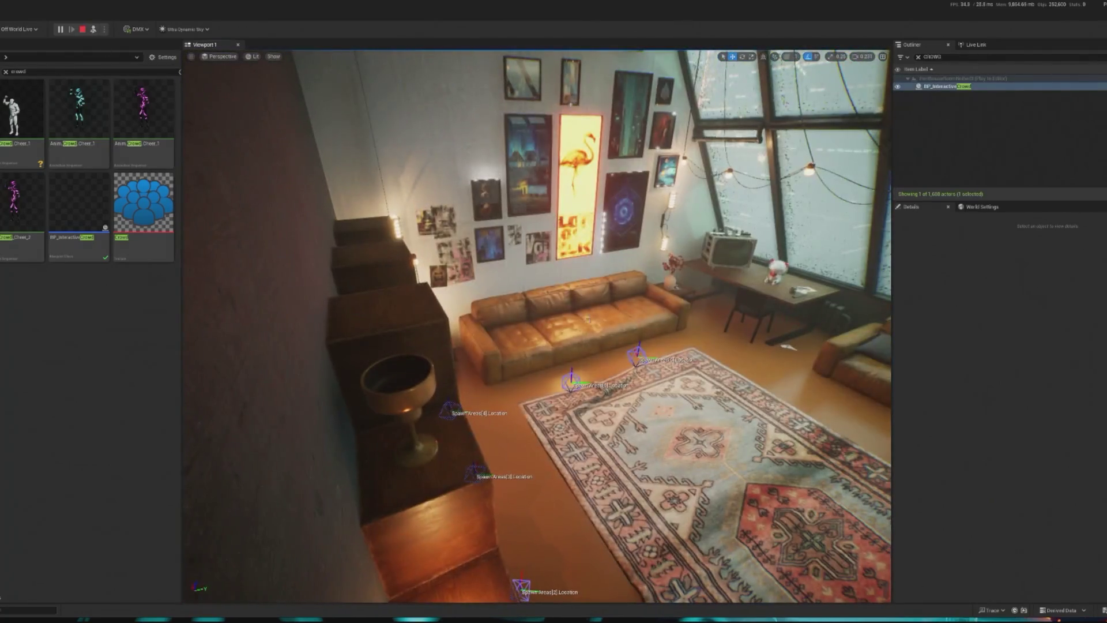
click(406, 378)
key(f)
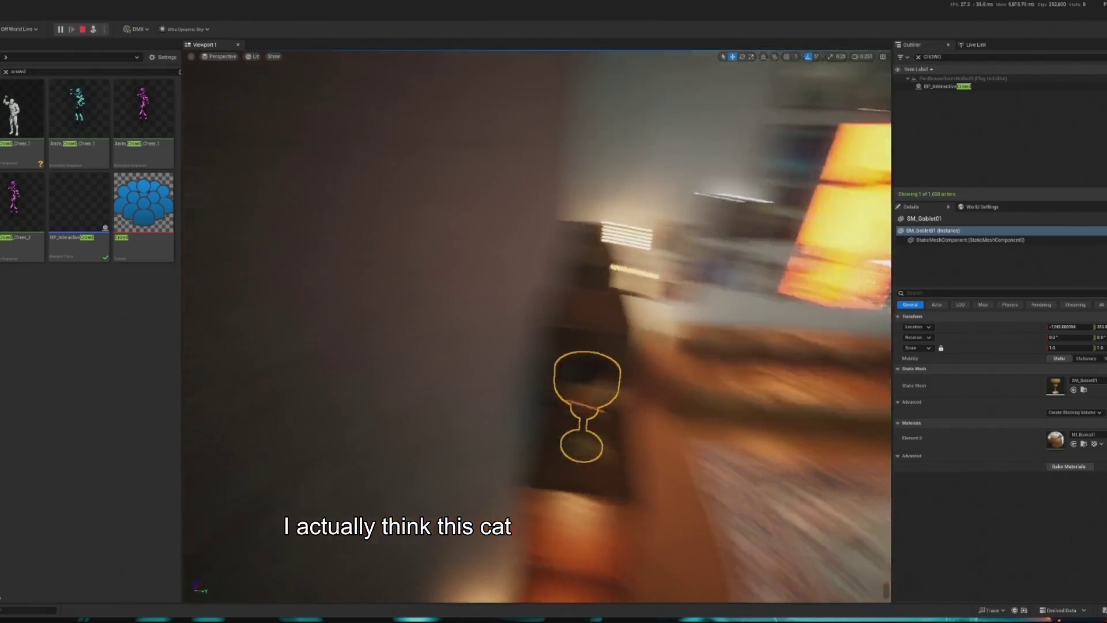
key(Escape)
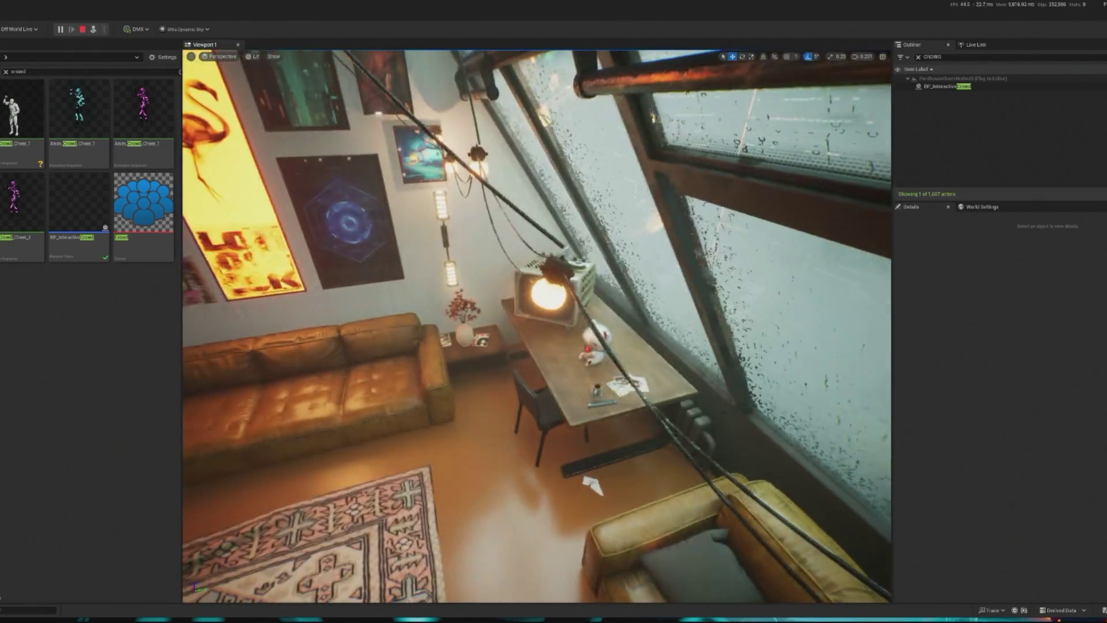
click(587, 480)
key(f)
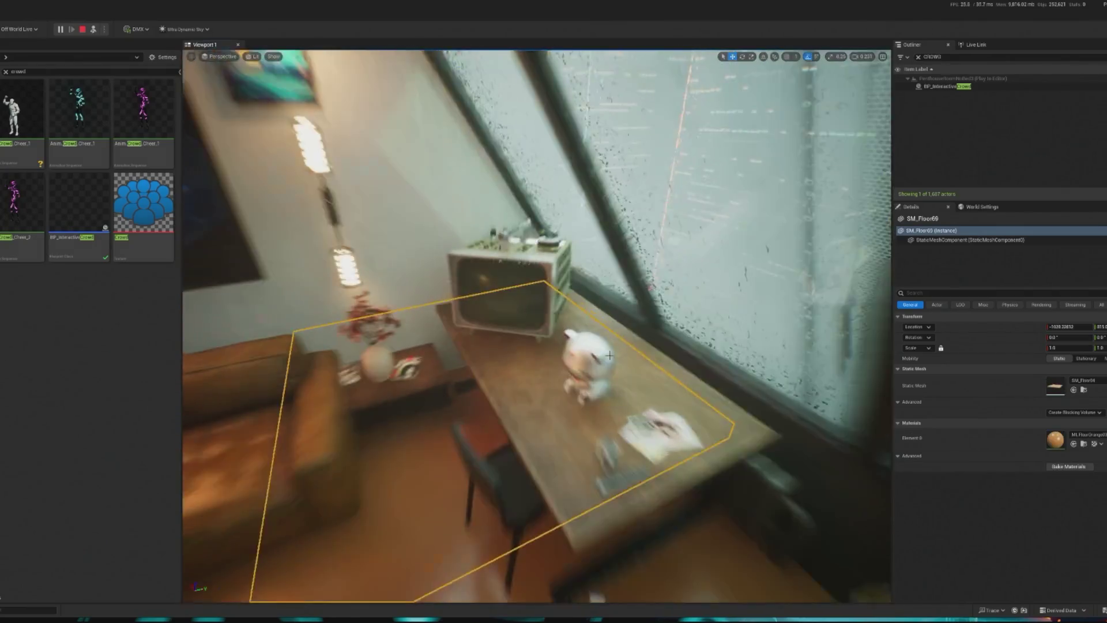
click(602, 369)
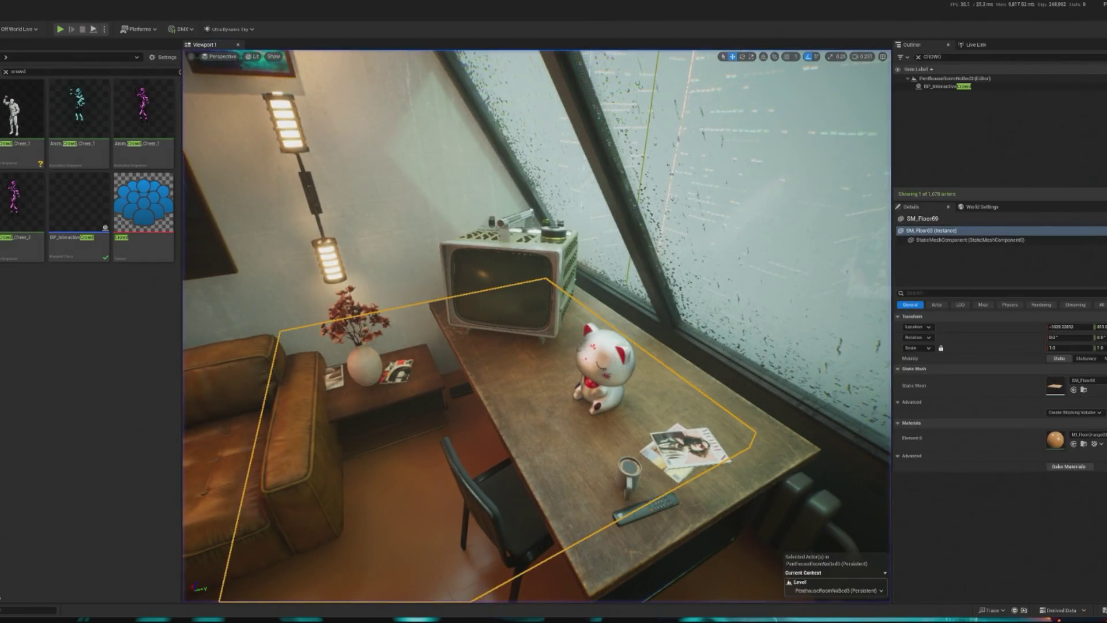
key(Escape)
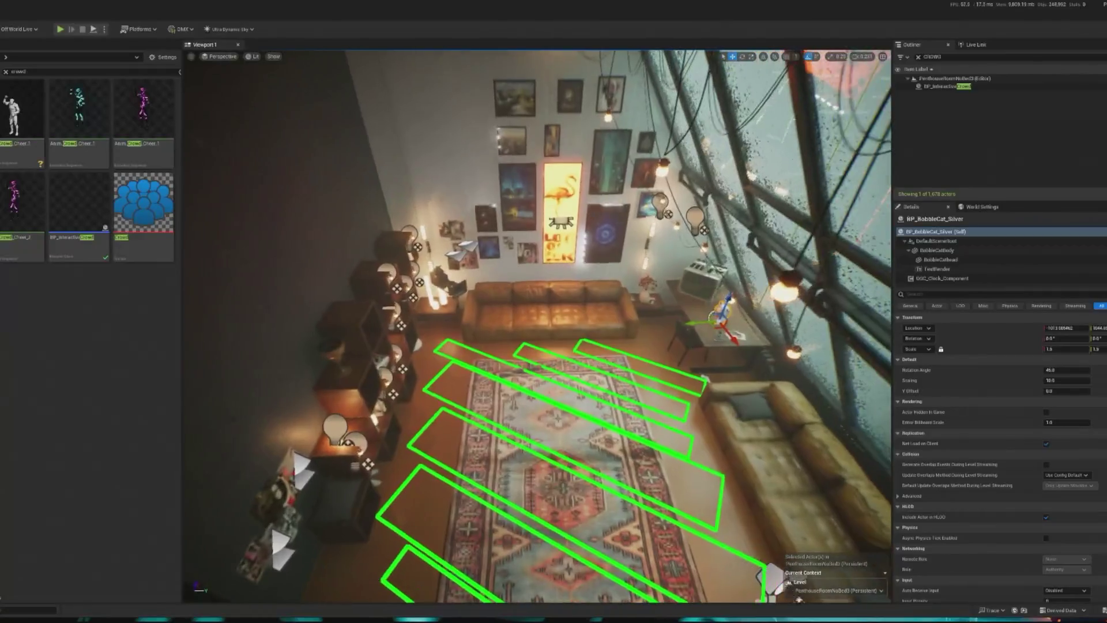
Delete the goblet from the left shelf and undo the bobble cat's last move.
click(338, 349)
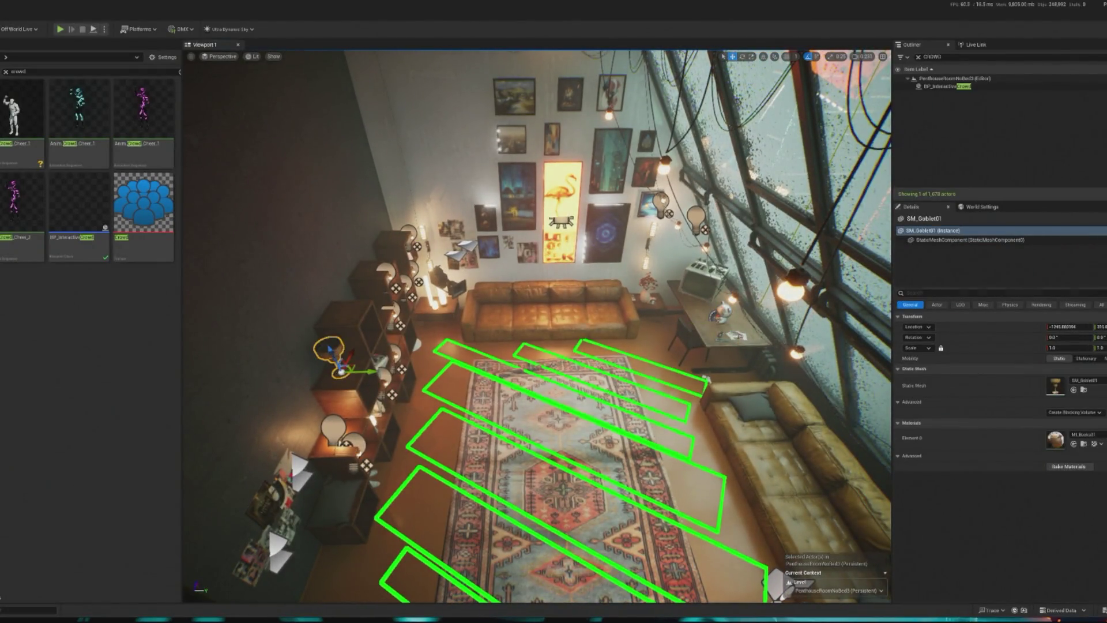
key(Delete)
click(686, 316)
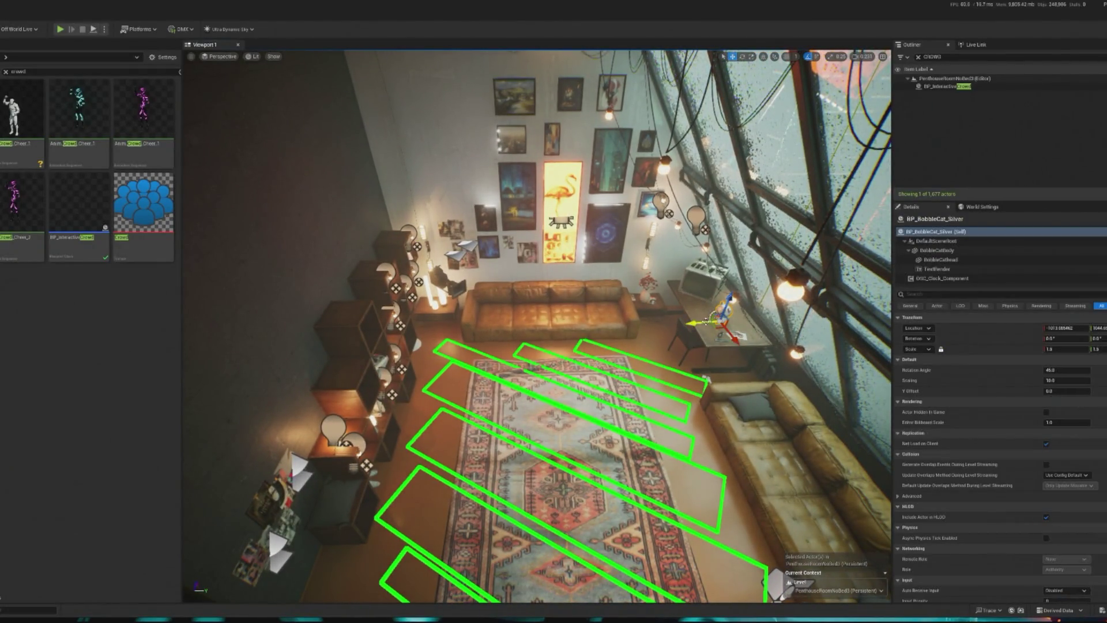
key(ctrl+z)
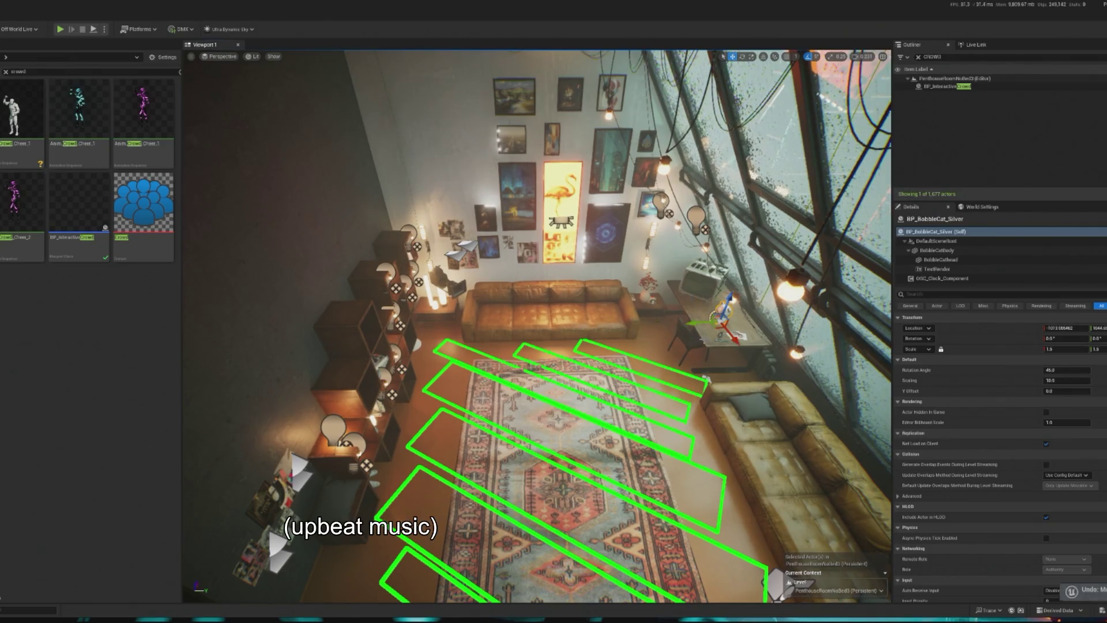
Move the bobble cat onto the top of the left shelf.
drag(698, 323, 358, 367)
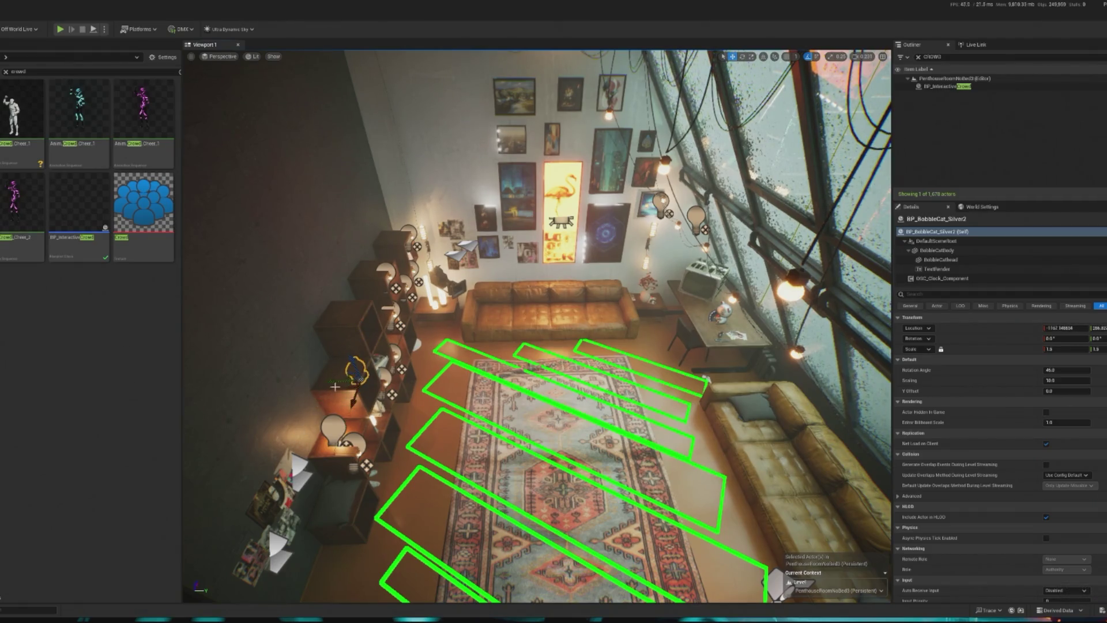
key(f)
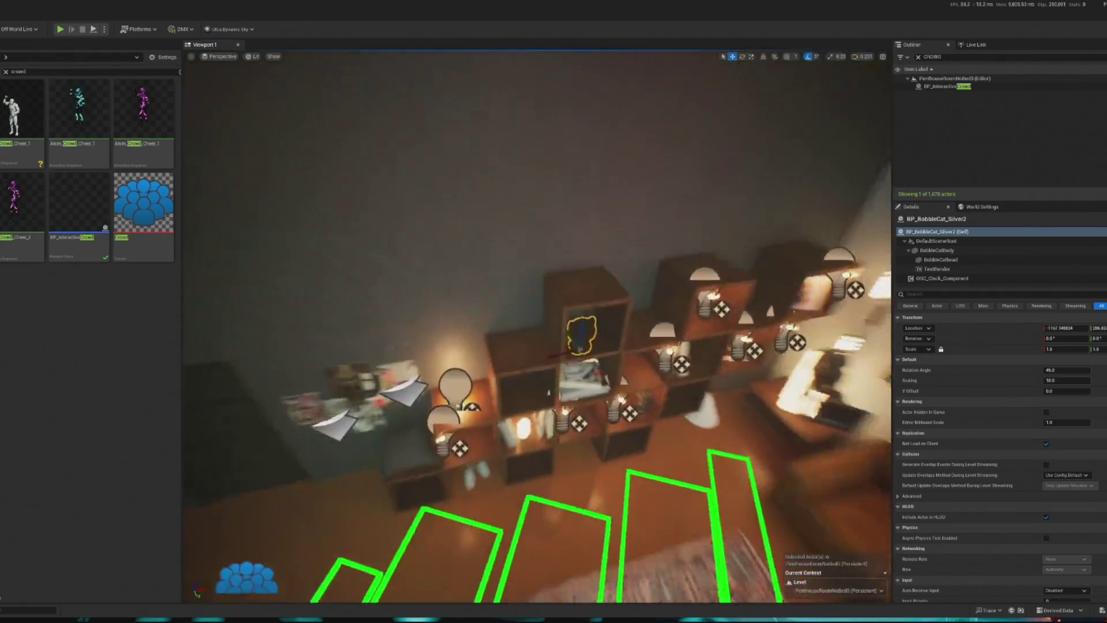
drag(560, 354, 475, 353)
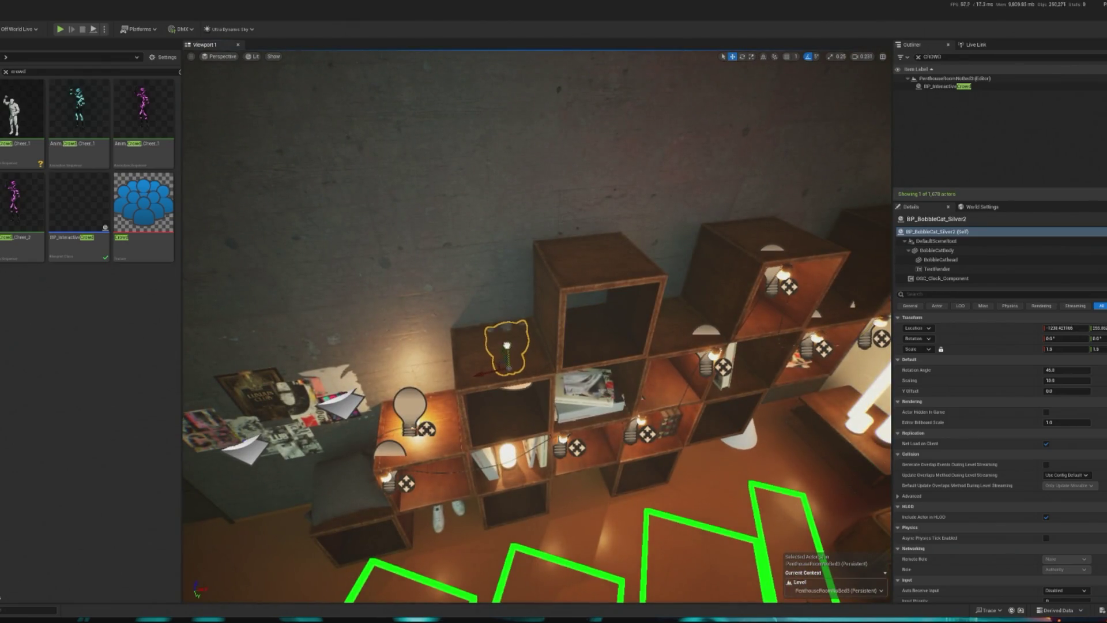
key(f)
drag(525, 335, 540, 366)
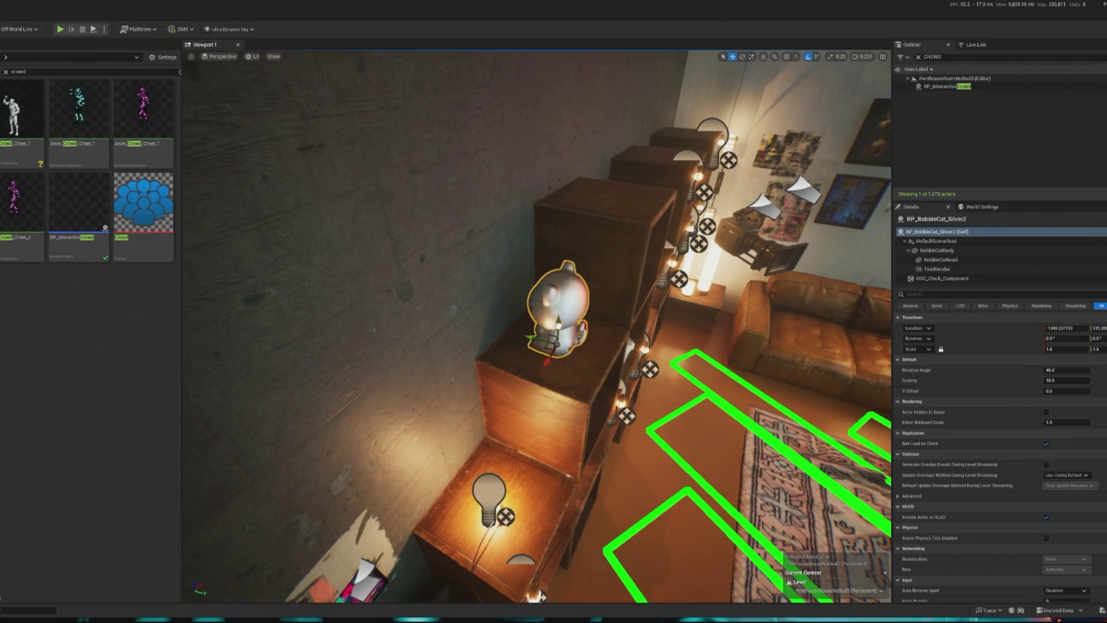
key(f)
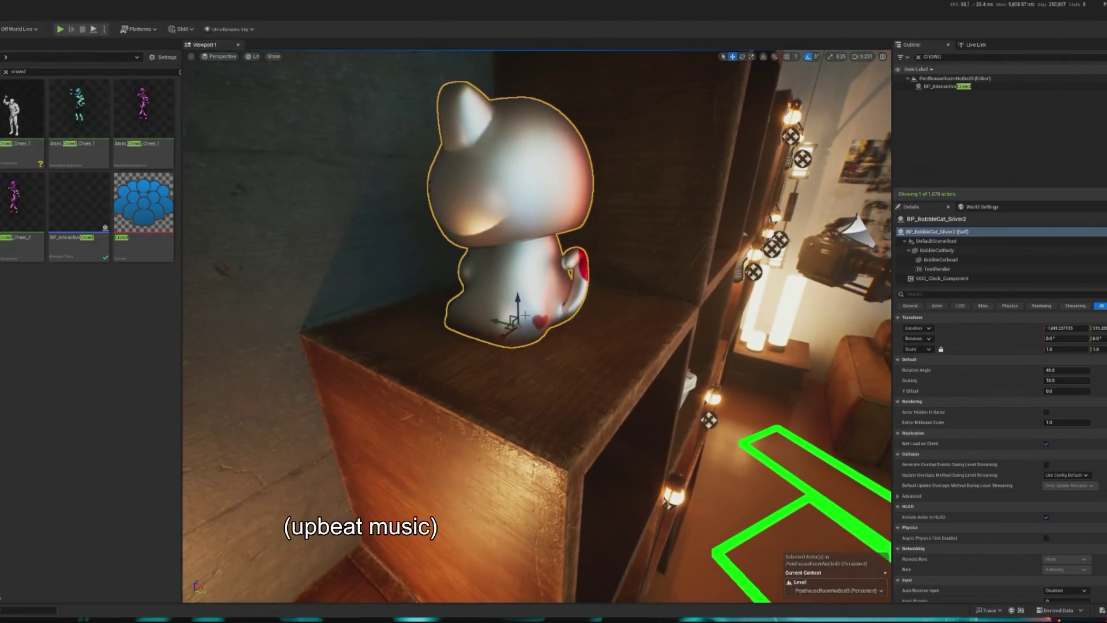
Rotate the cat to 200 so it faces into the room, then start a game preview.
key(e)
mouse_move(553, 323)
mouse_down()
mouse_move(562, 319)
mouse_move(552, 314)
mouse_up()
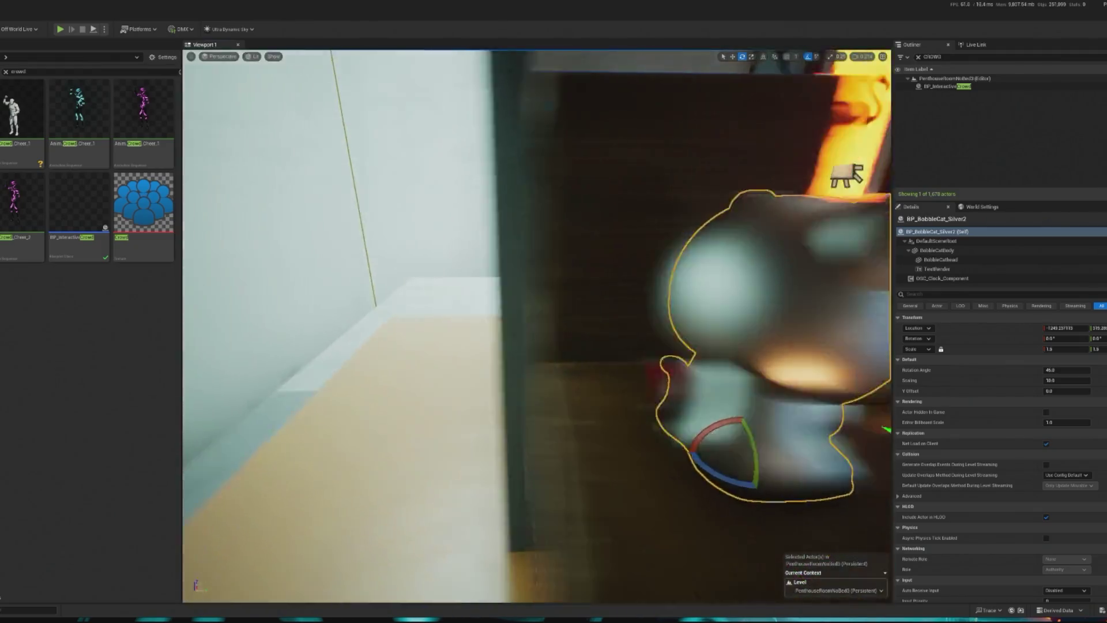
key(w)
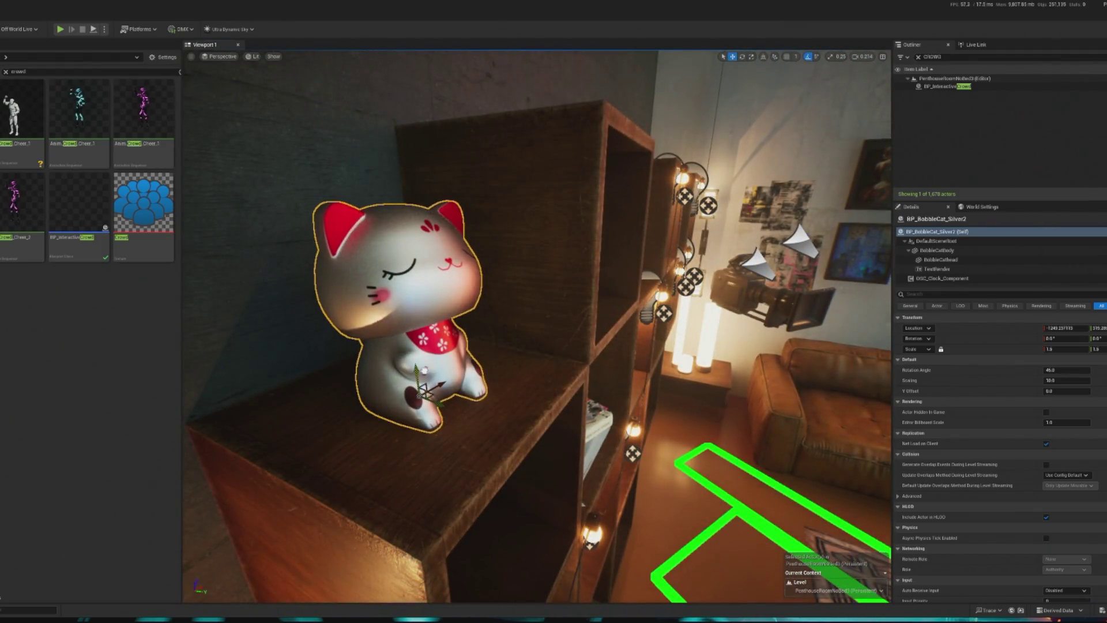
click(60, 30)
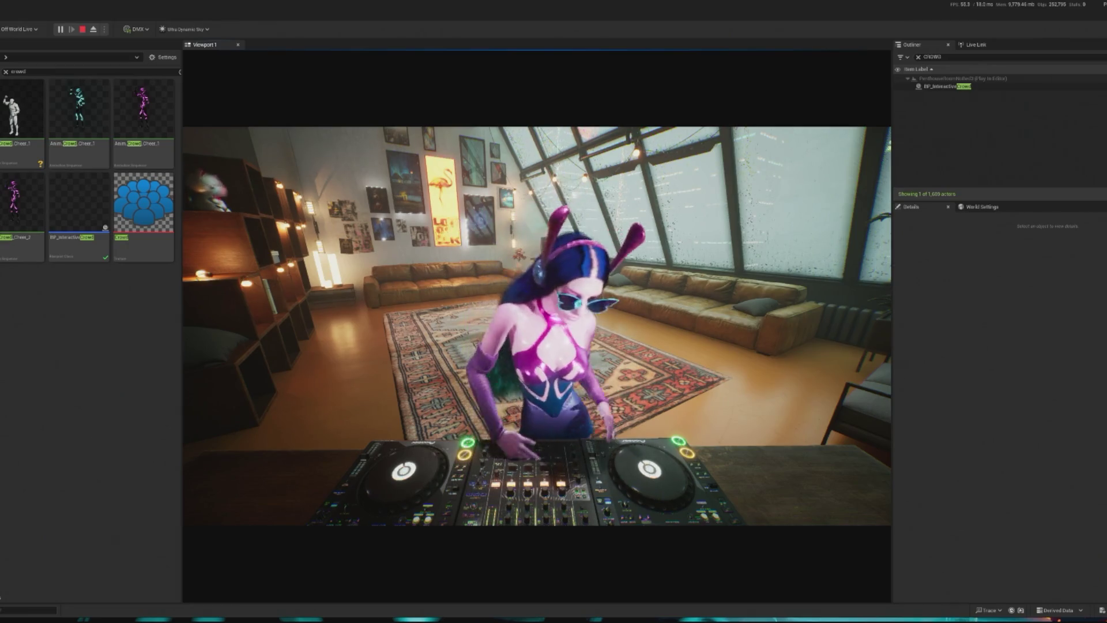
key(Escape)
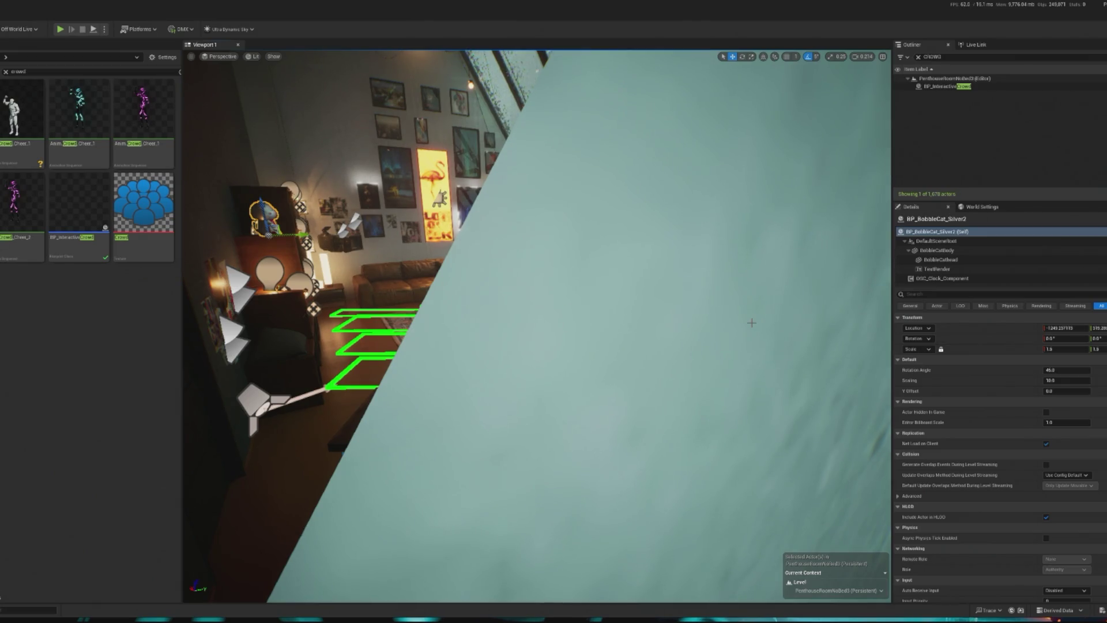
click(58, 30)
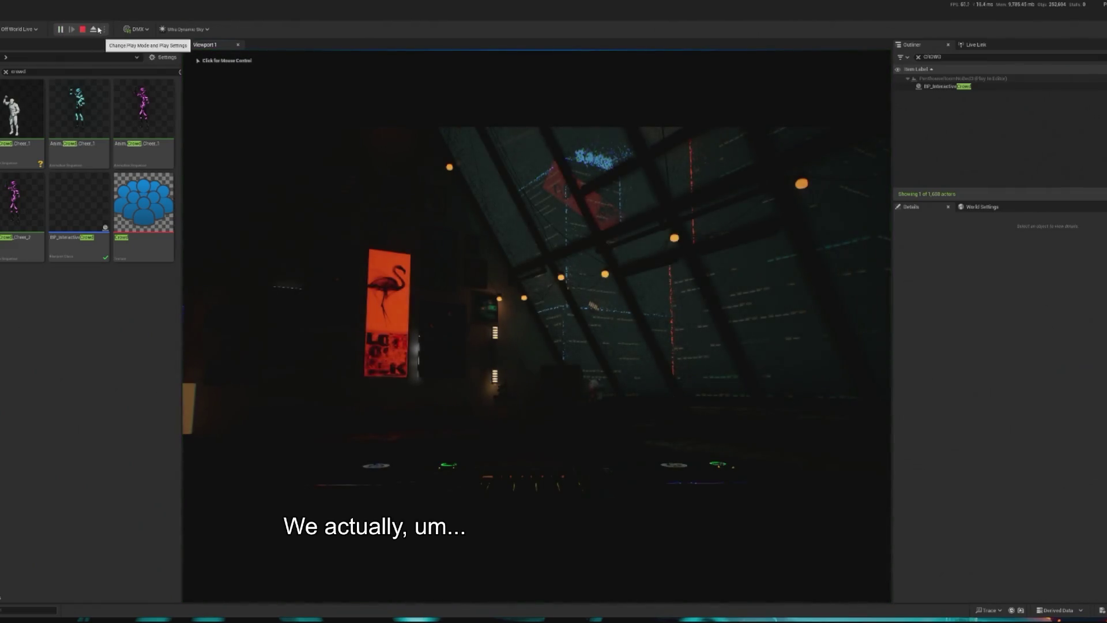
click(83, 30)
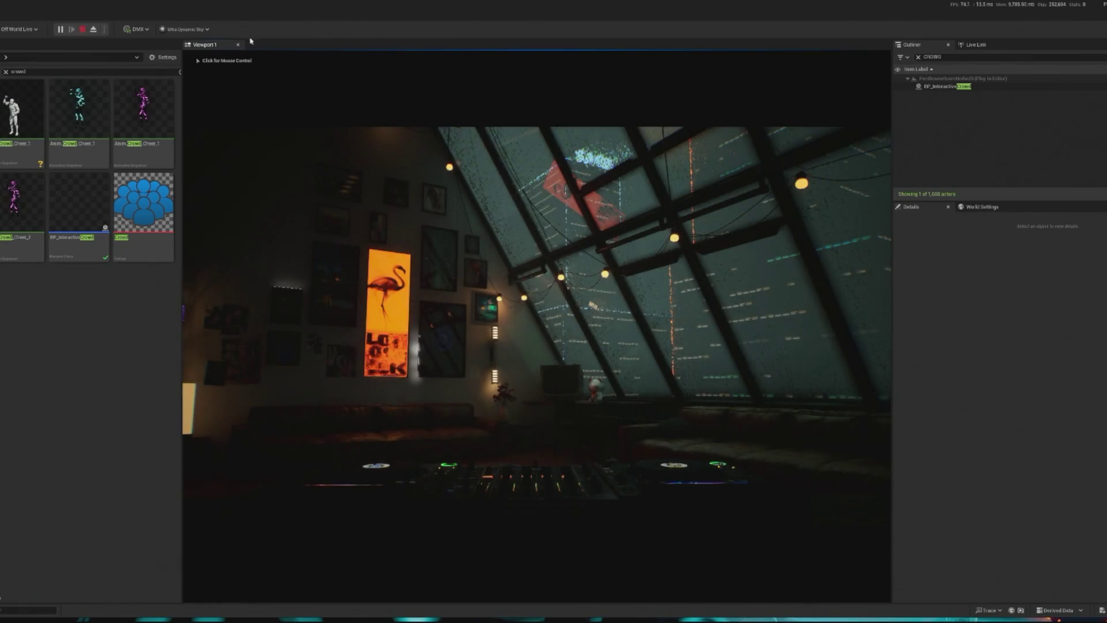
Search 'tw' in the Outliner, check the Play mode options, and fly around the penthouse.
text(twitch)
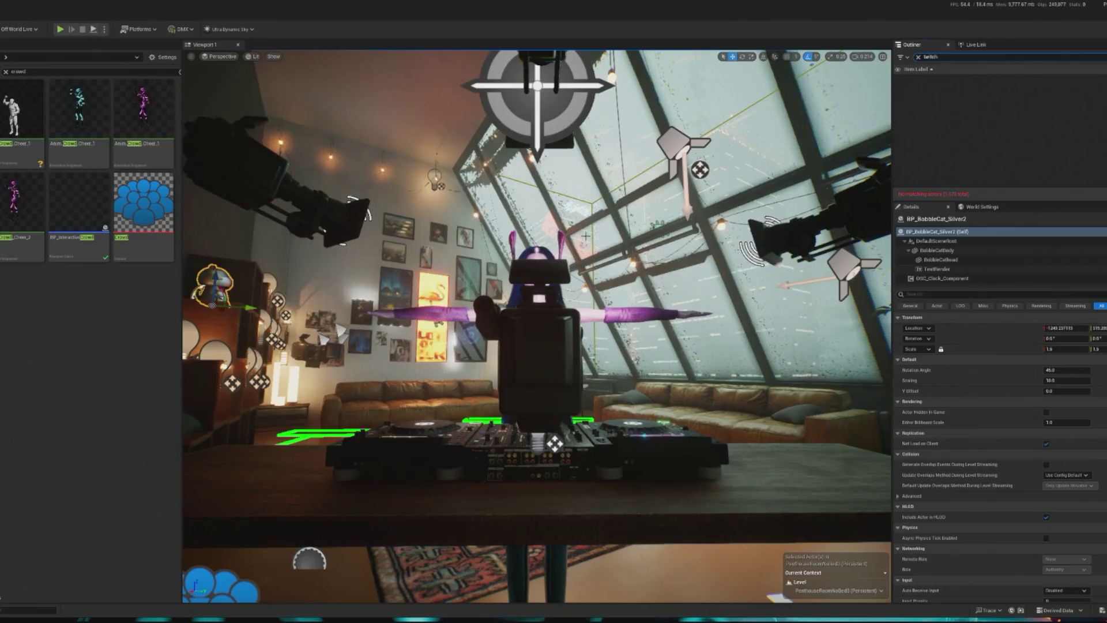
mouse_move(586, 236)
mouse_down()
mouse_move(530, 245)
mouse_move(623, 225)
mouse_move(571, 233)
mouse_move(629, 248)
mouse_move(617, 318)
mouse_up()
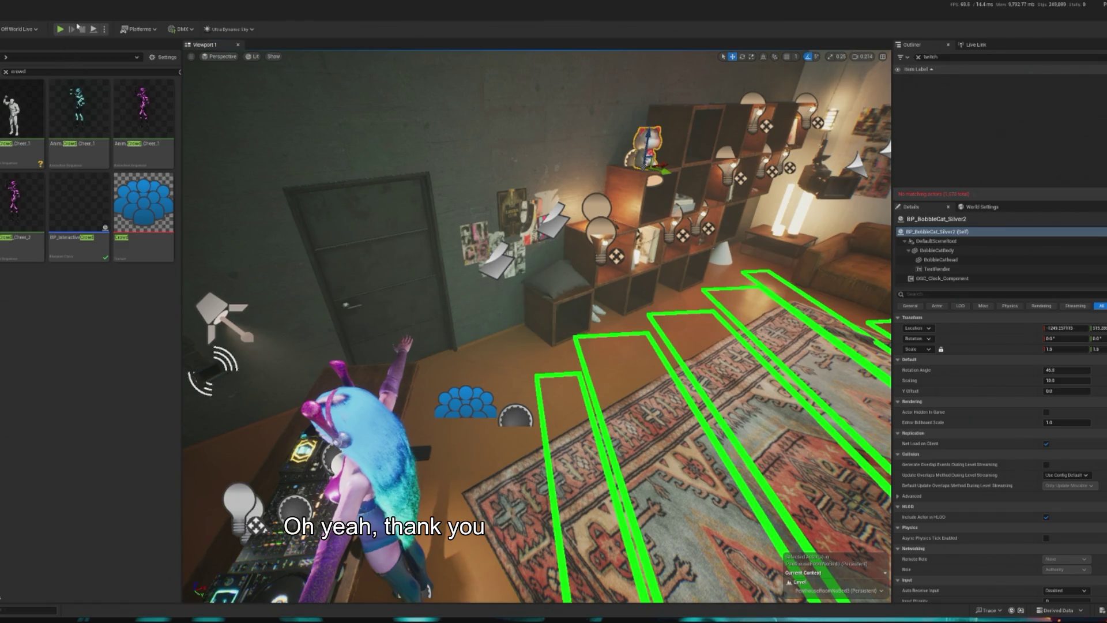
click(105, 31)
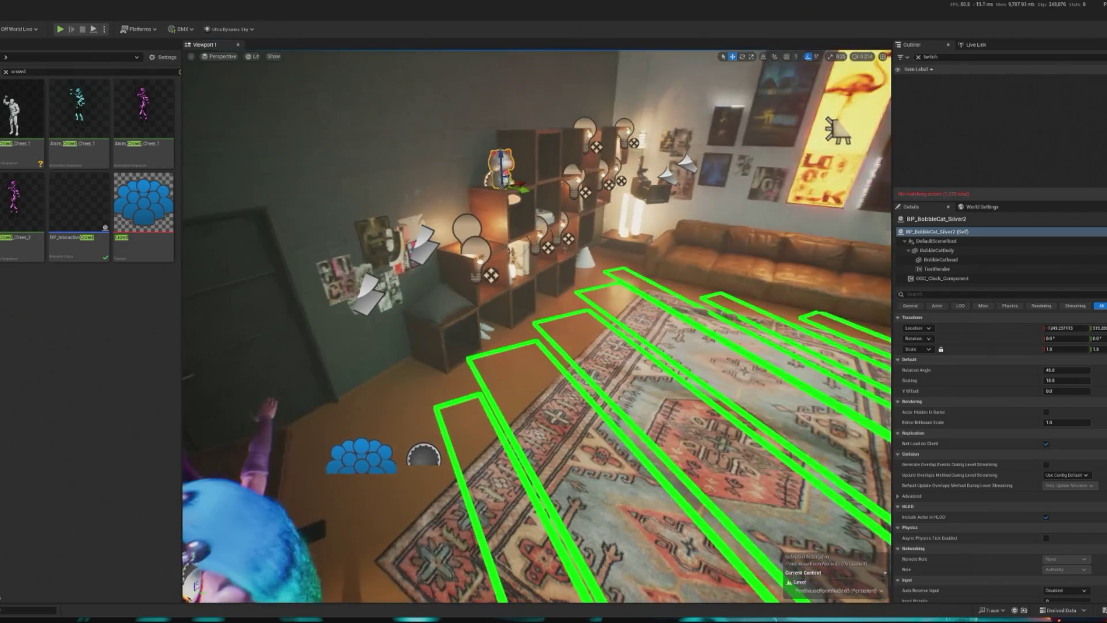
drag(536, 323, 582, 323)
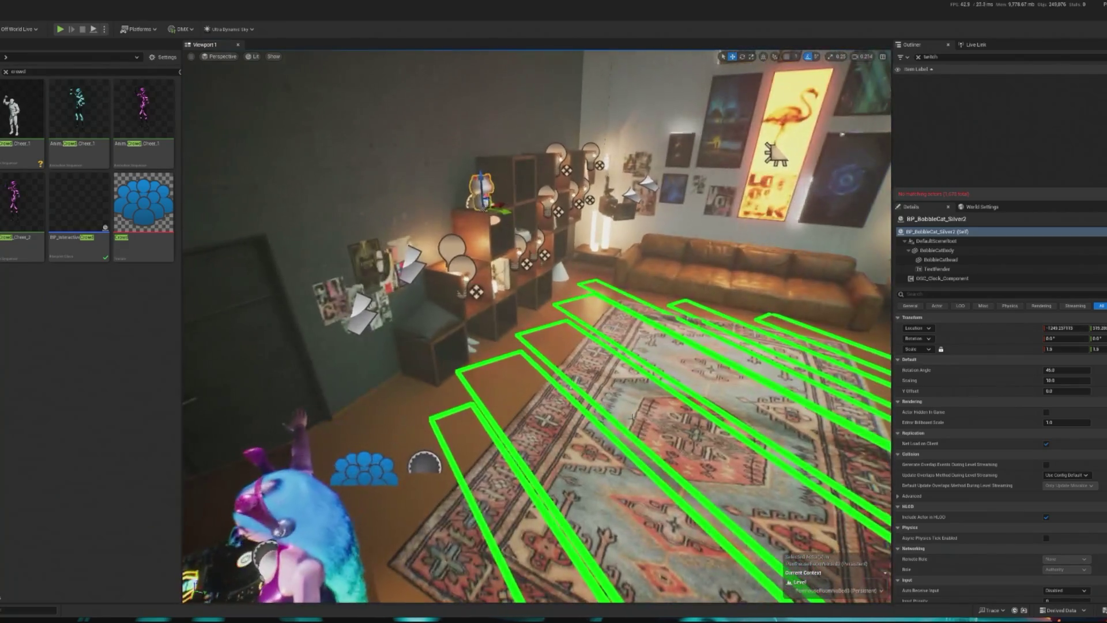
drag(631, 416, 484, 494)
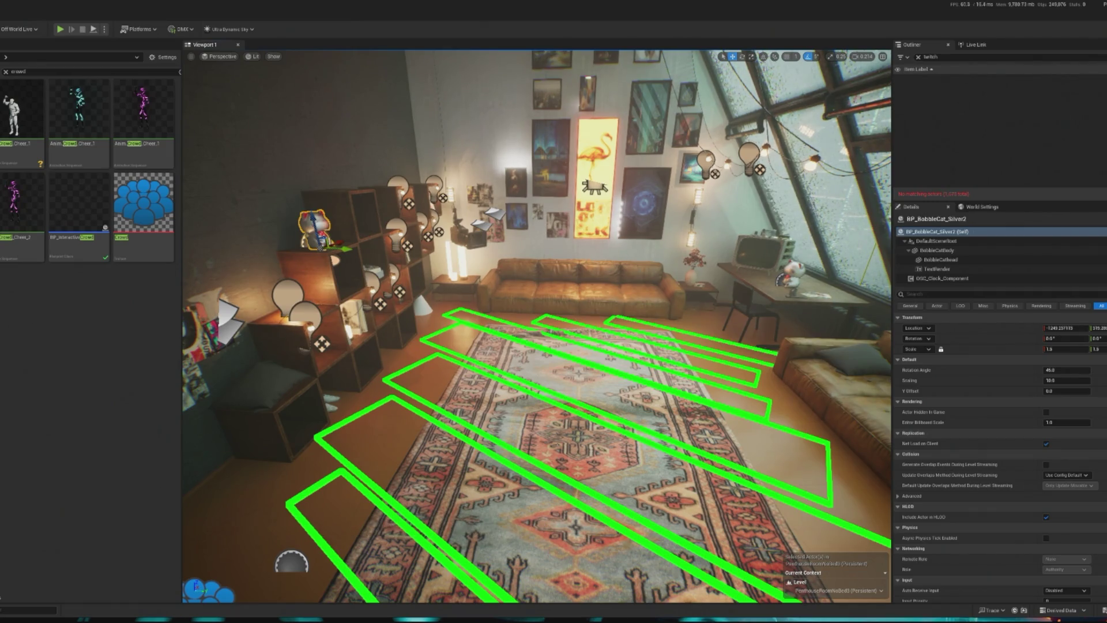
key(Left)
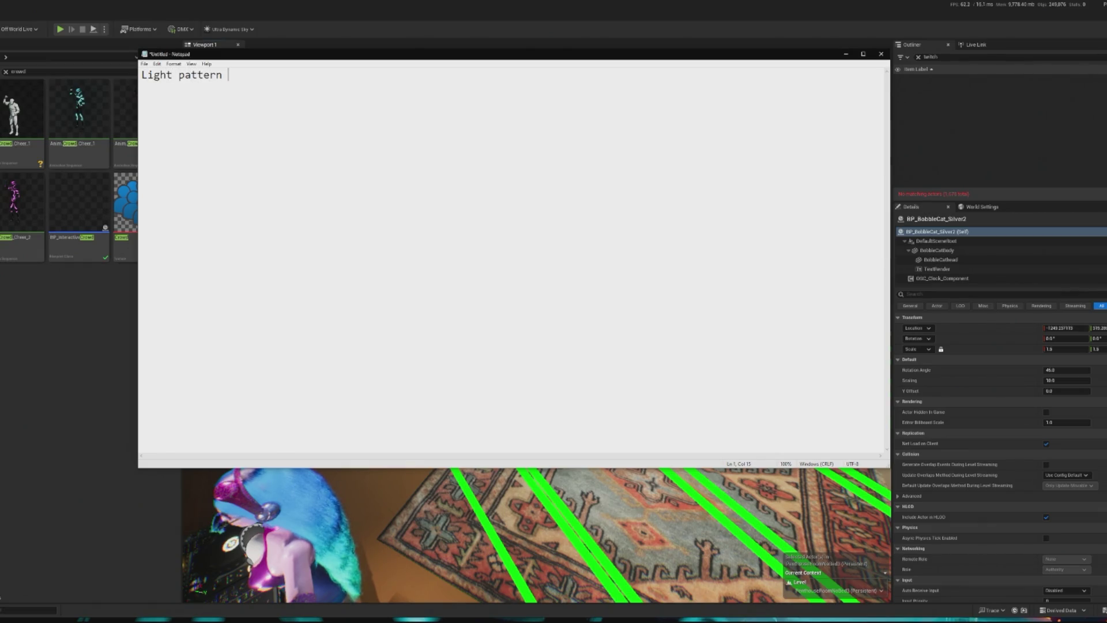
Write Light pattern thingy, Redeams, Raid stuff, Sub Stuff and Moving camera on separate lines, then return to Unreal.
text(thng)
text(ingy)
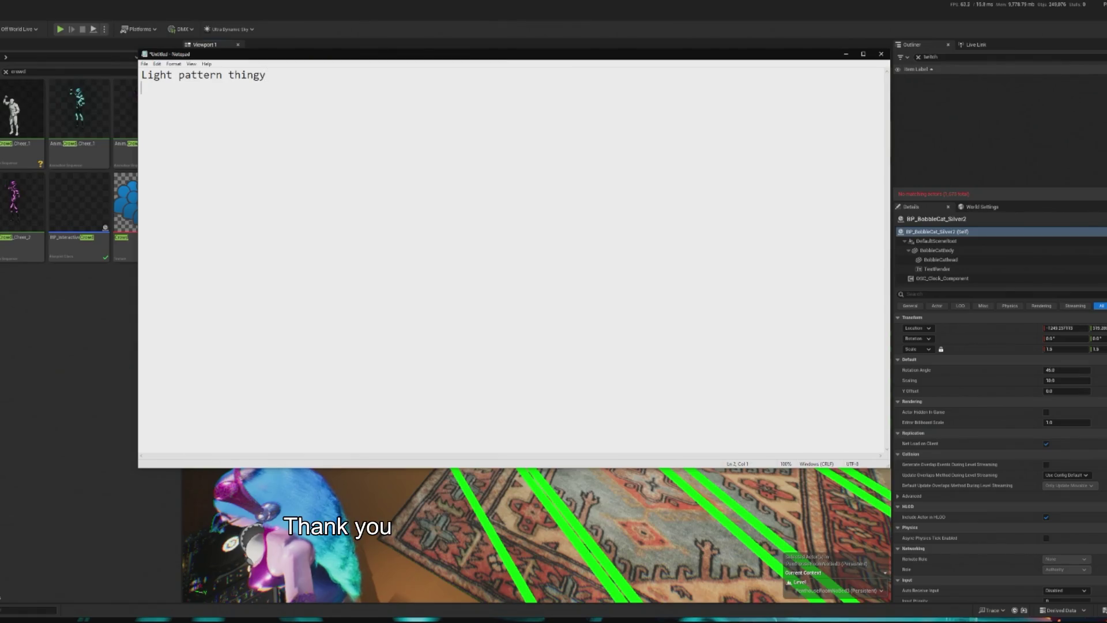
text(Redeams)
key(Return)
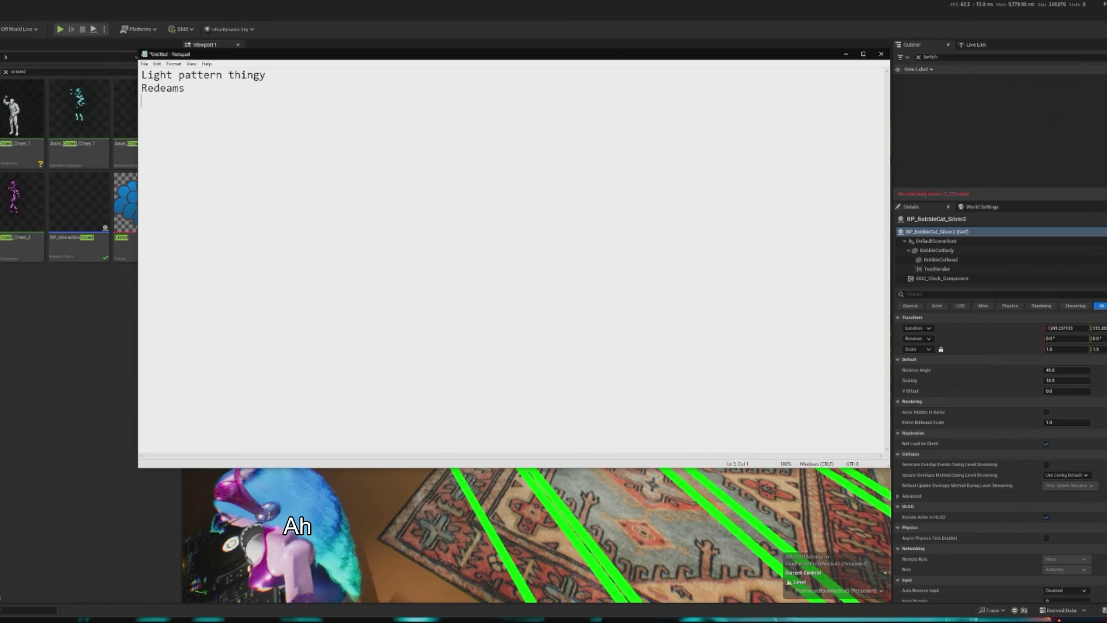
text(Raid stuff)
text(Sub Stuff)
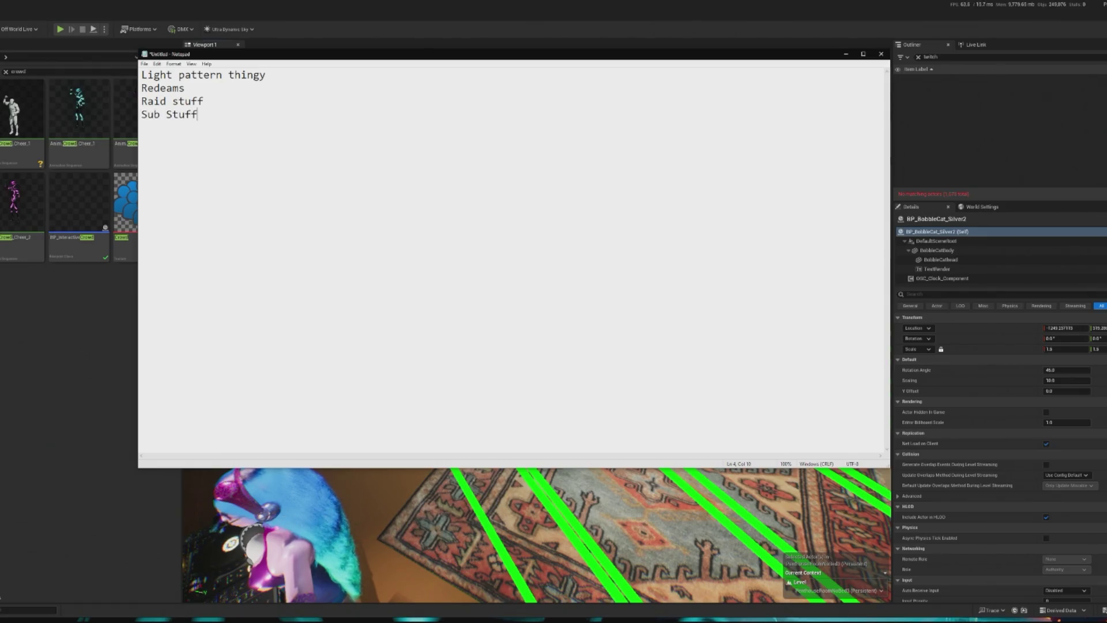
key(Return)
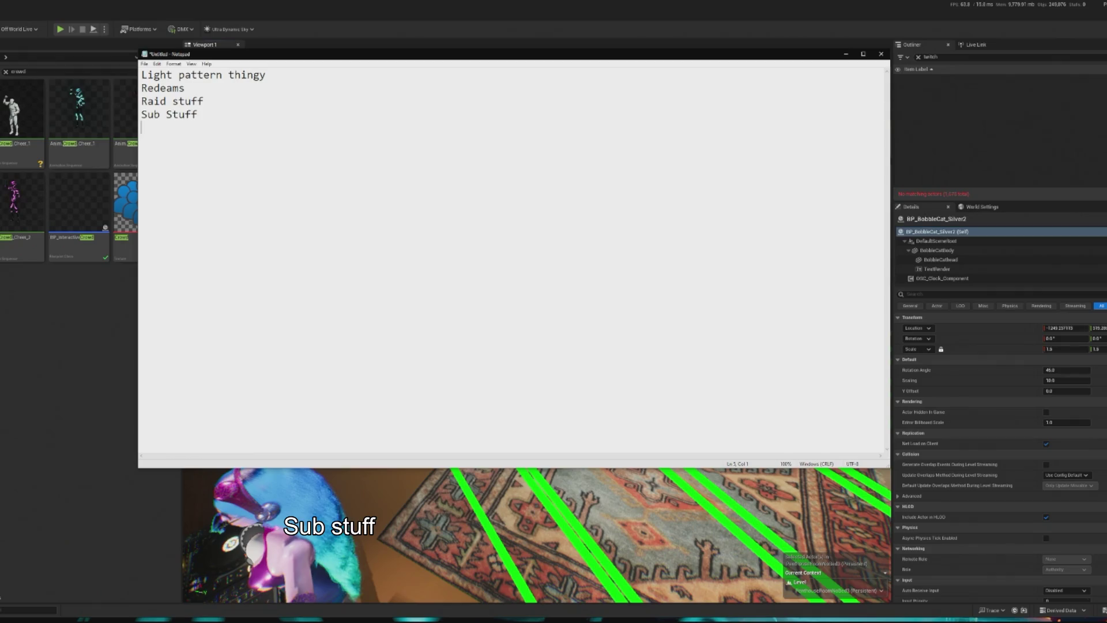
text(Moving camera)
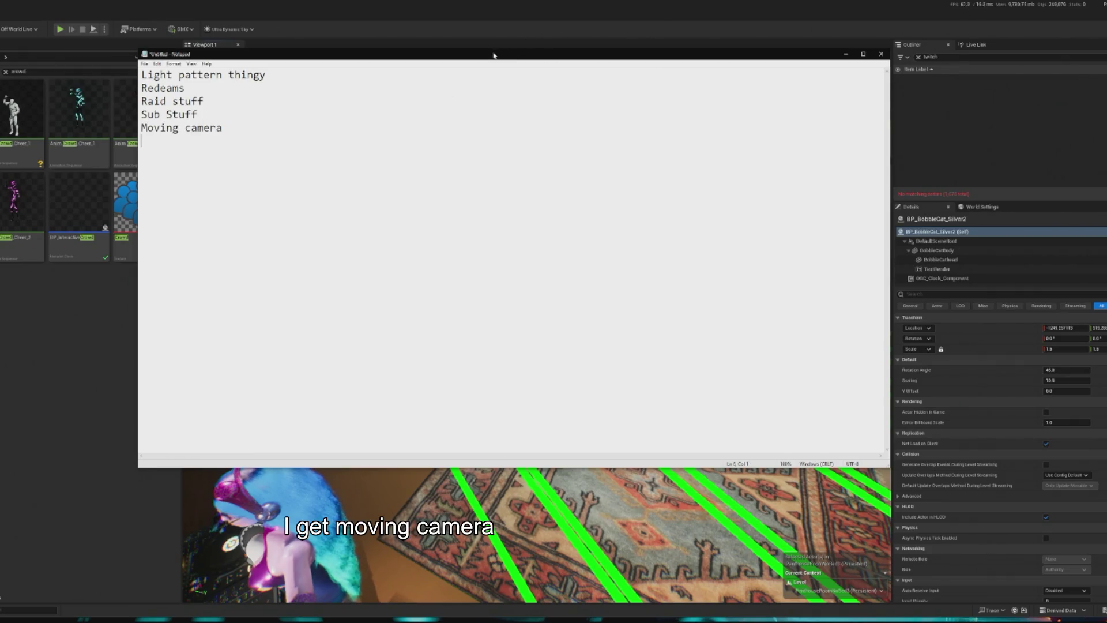
key(alt+Tab)
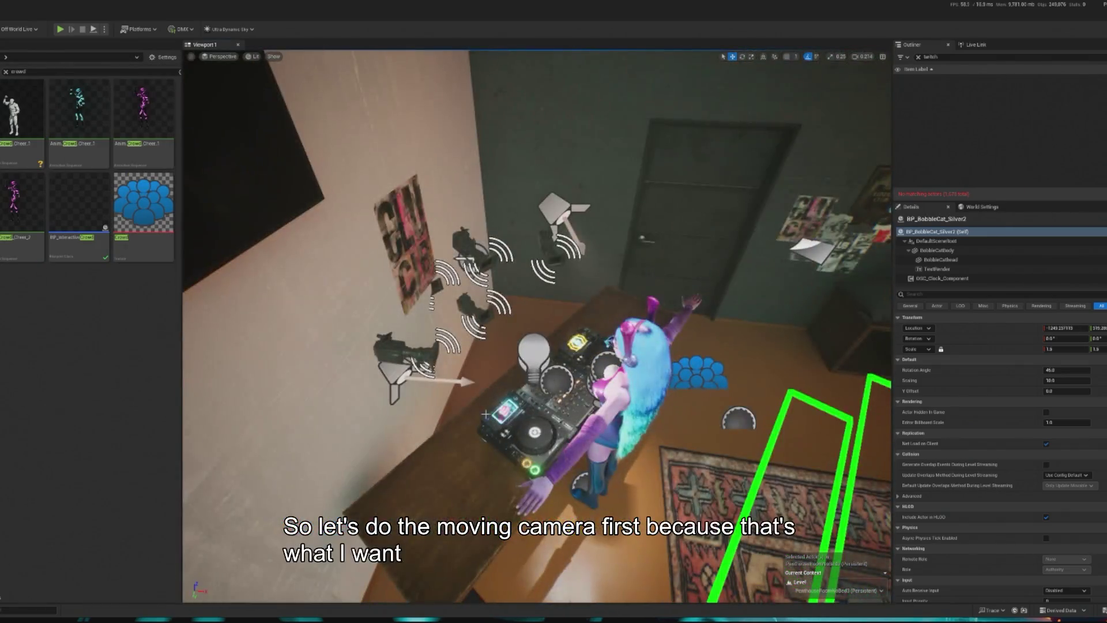
Search 'xyz' and place a BP_Floating_CameraXYZ in the level beside the DJ desk.
click(472, 309)
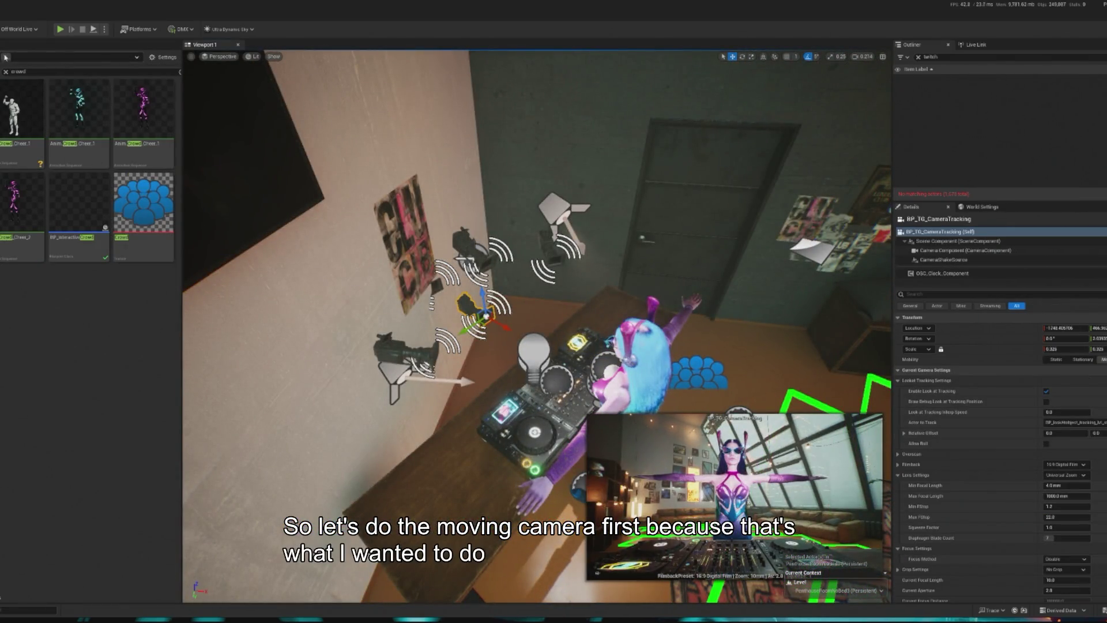
text(xyz)
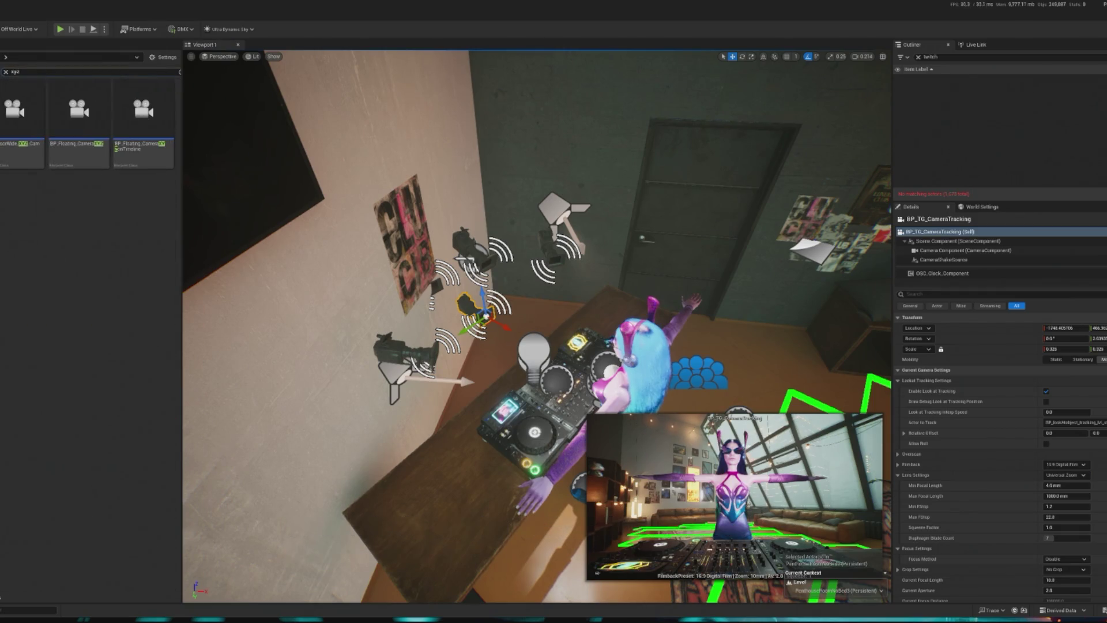
mouse_move(85, 144)
mouse_down()
mouse_move(495, 300)
mouse_move(498, 330)
mouse_move(537, 321)
mouse_up()
Turn the floating camera toward the scene, raise it, and open its Blueprint.
key(e)
drag(603, 398, 617, 413)
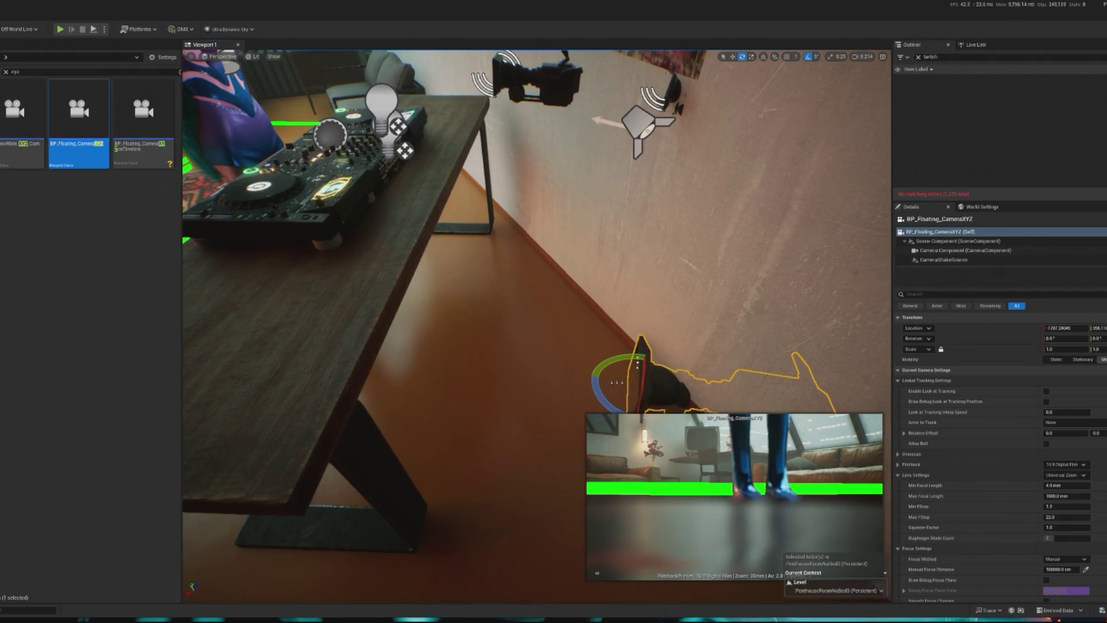
click(623, 387)
key(w)
click(648, 369)
mouse_move(648, 369)
mouse_down()
mouse_move(721, 222)
mouse_move(728, 132)
mouse_up()
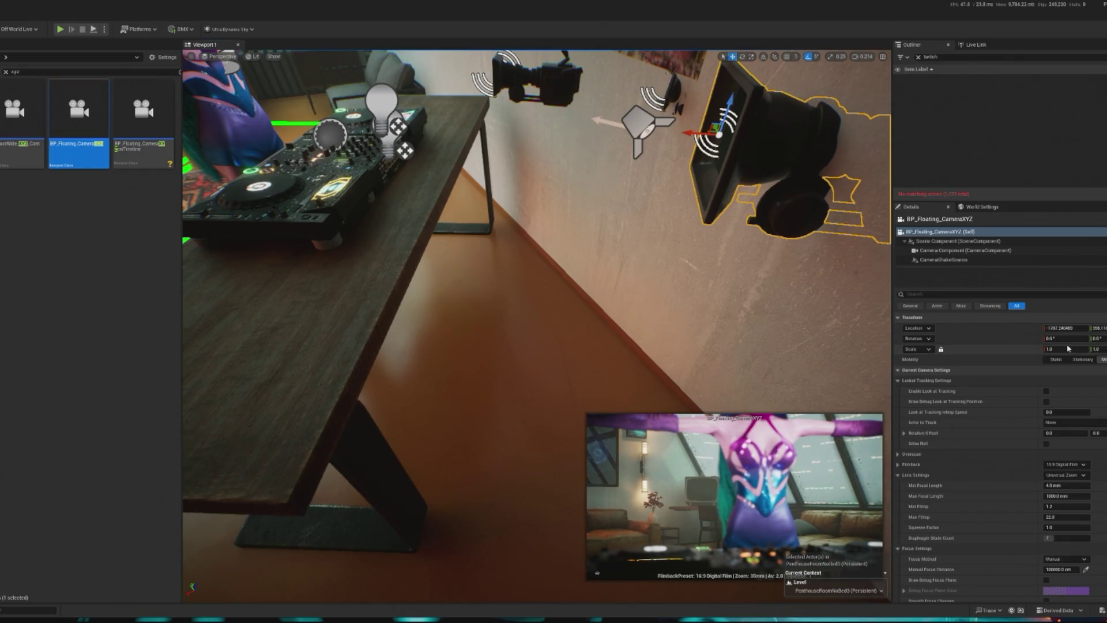
mouse_move(577, 346)
mouse_down()
mouse_move(576, 323)
mouse_move(548, 294)
mouse_up()
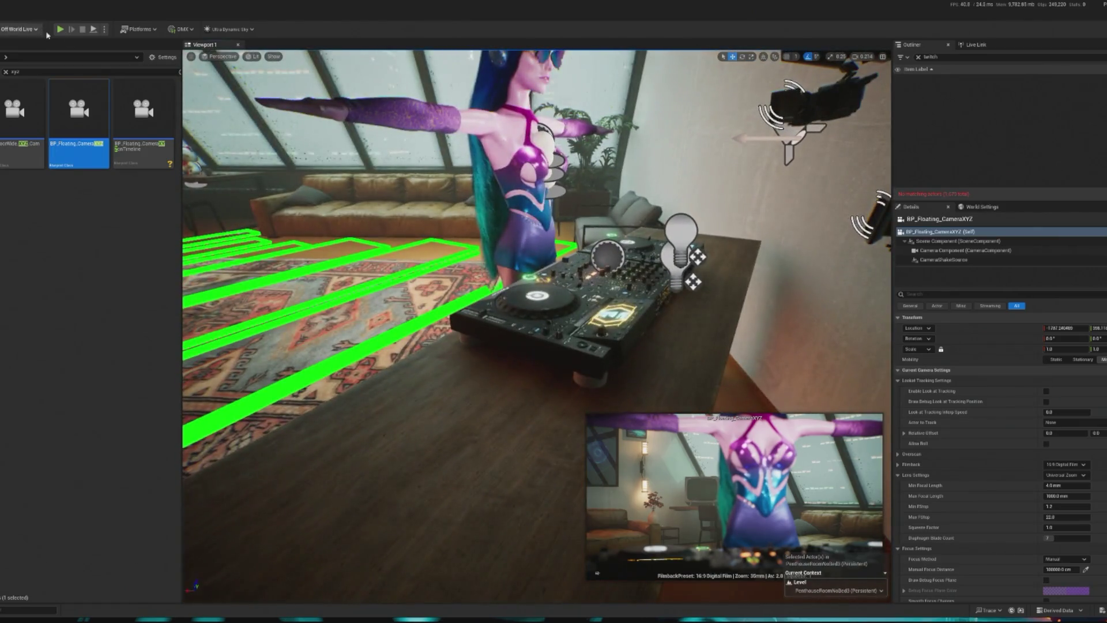
double_click(58, 118)
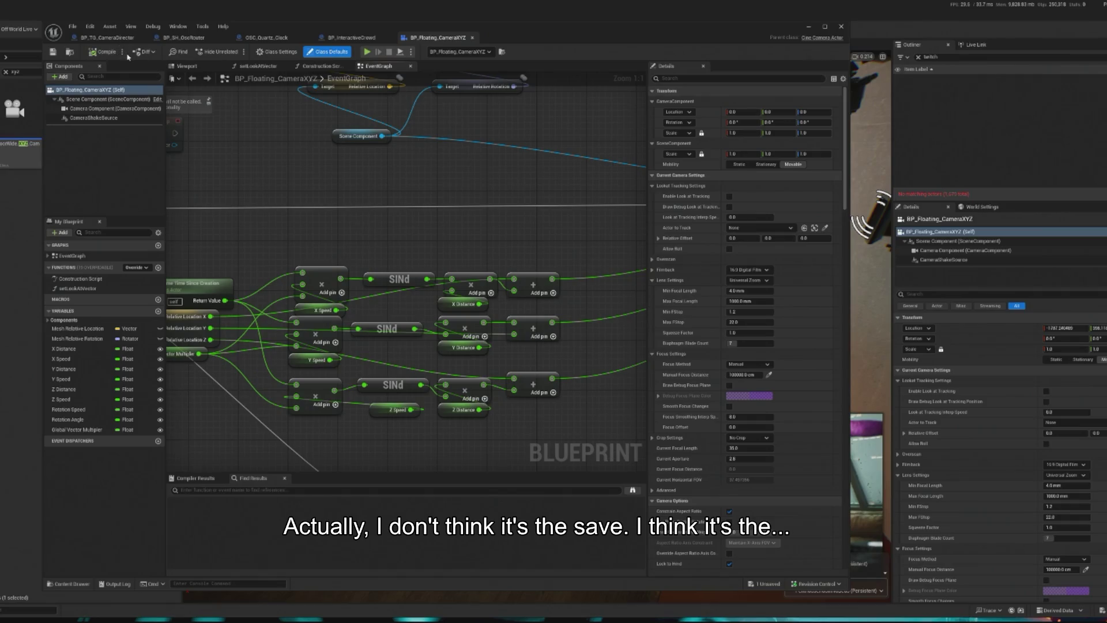
Set the Blueprint's Save on Compile option to Always and close the Blueprint editor.
click(123, 53)
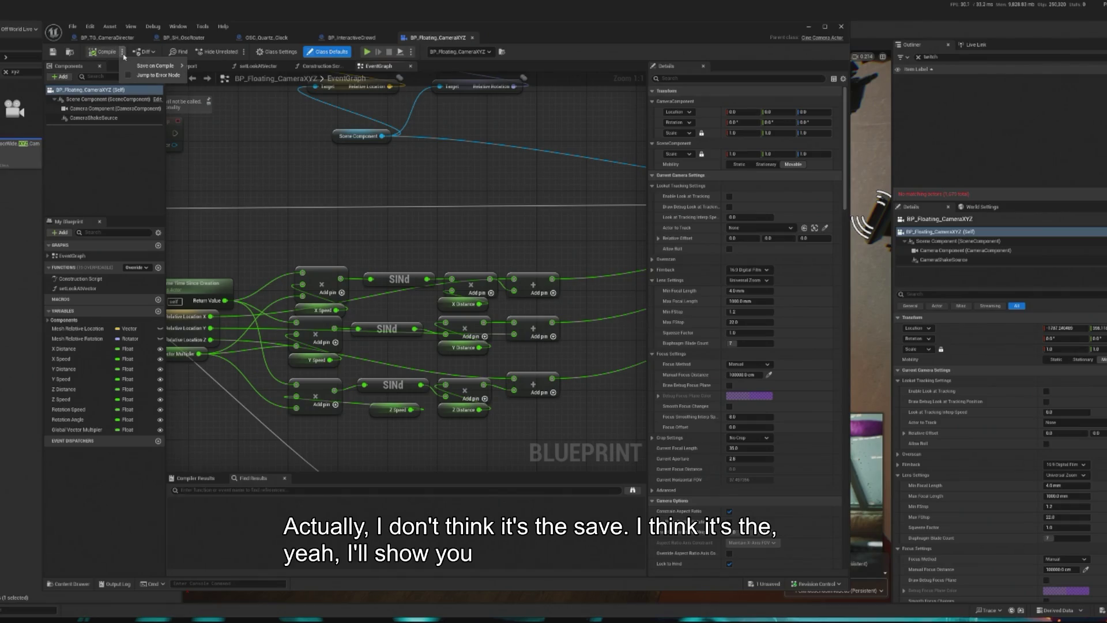
mouse_move(156, 66)
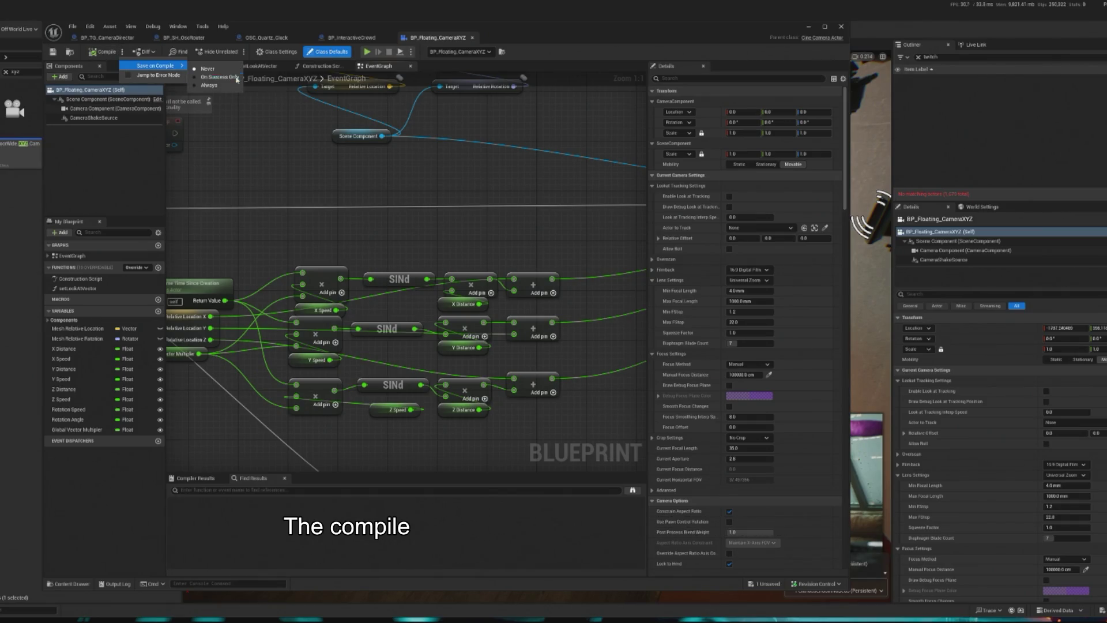
click(206, 87)
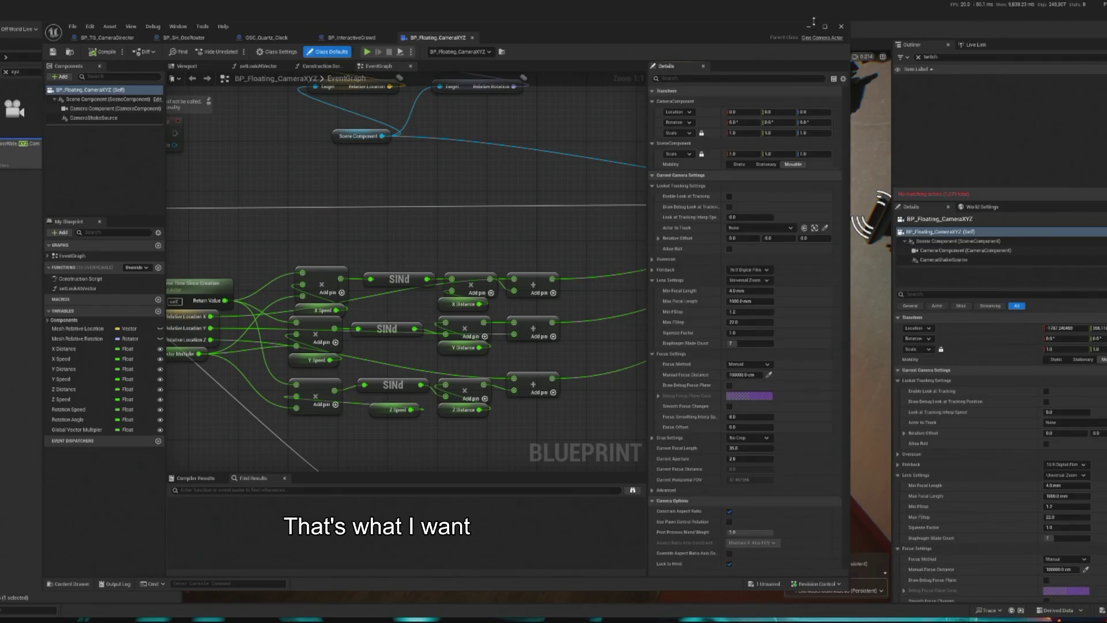
click(809, 27)
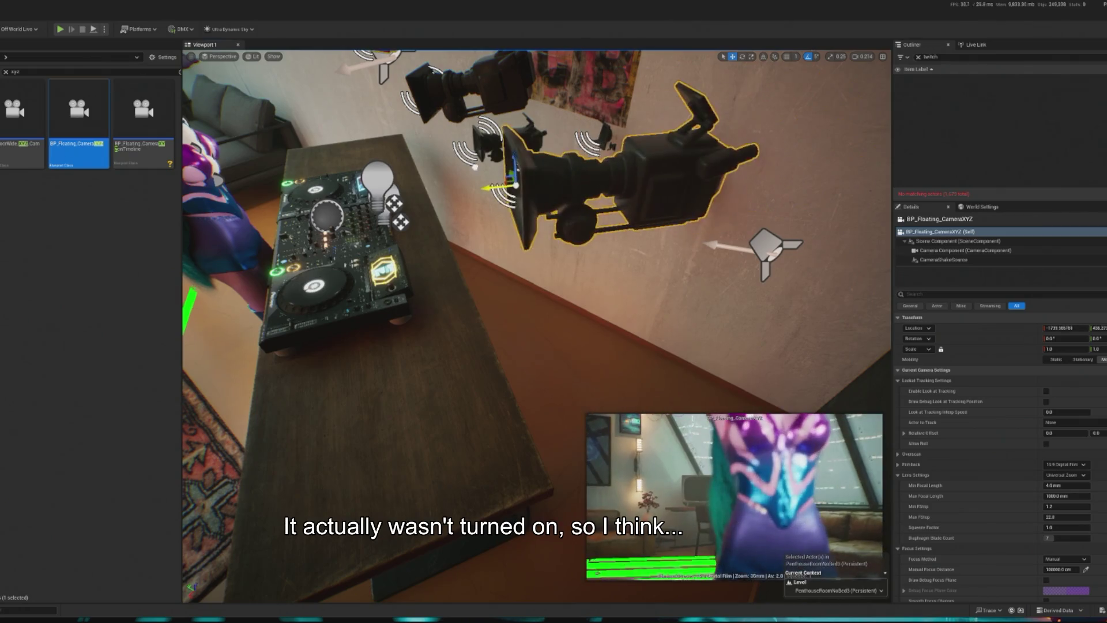
Scale the camera to about 0.5 and enable look-at tracking of BP_TG_lookAtObject.
drag(1065, 349, 1030, 349)
click(1097, 422)
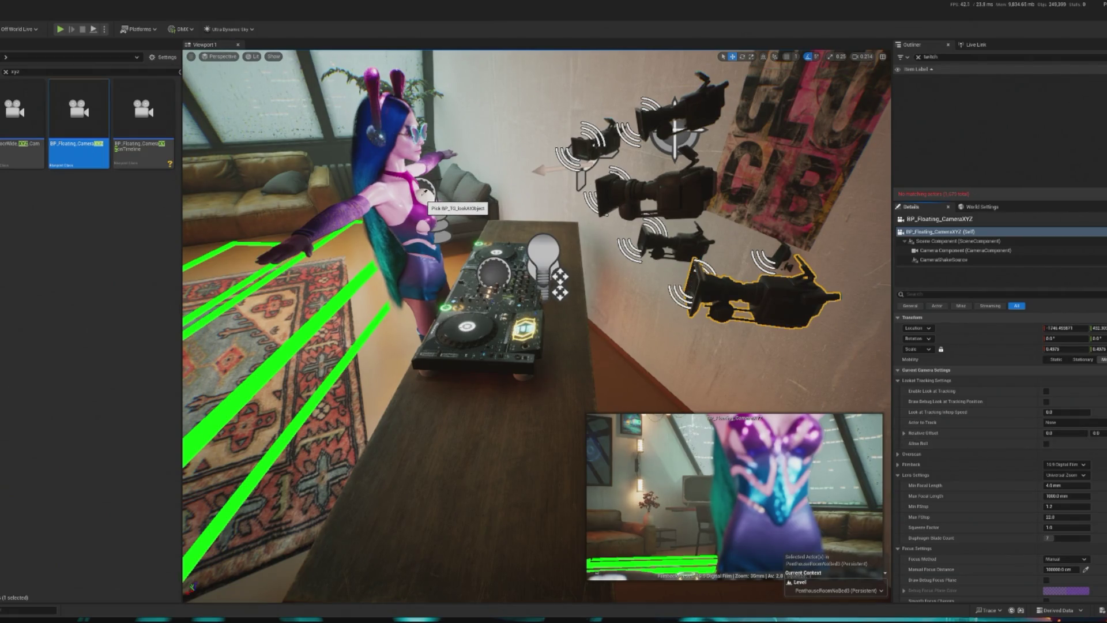
click(425, 197)
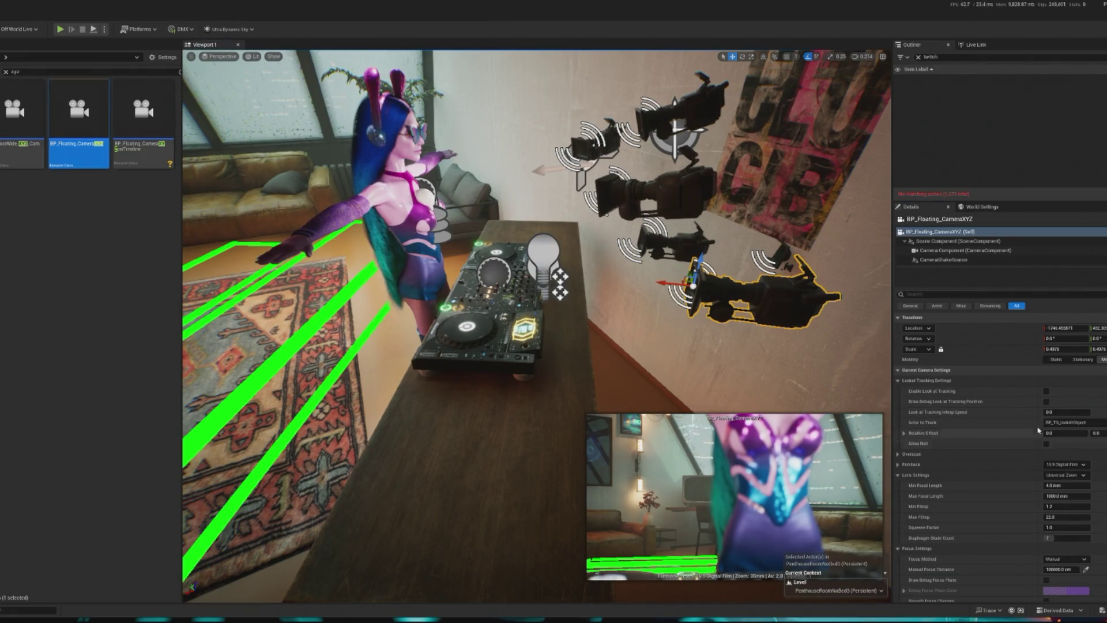
click(1046, 391)
Reposition the camera above the desk using world-space transforms.
drag(537, 323, 537, 409)
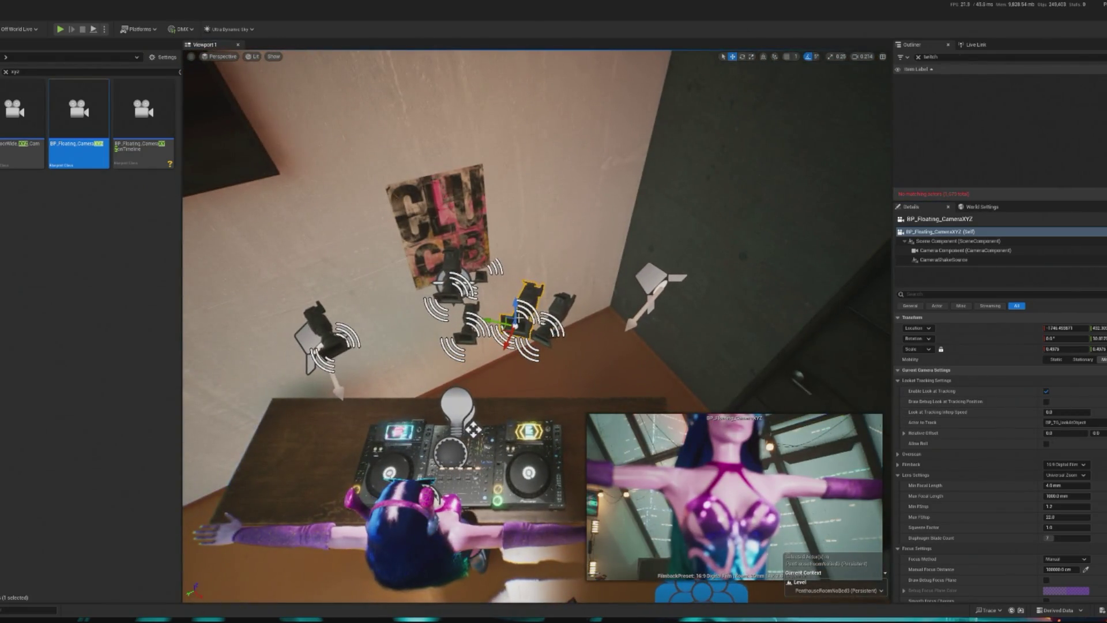
drag(507, 324, 478, 347)
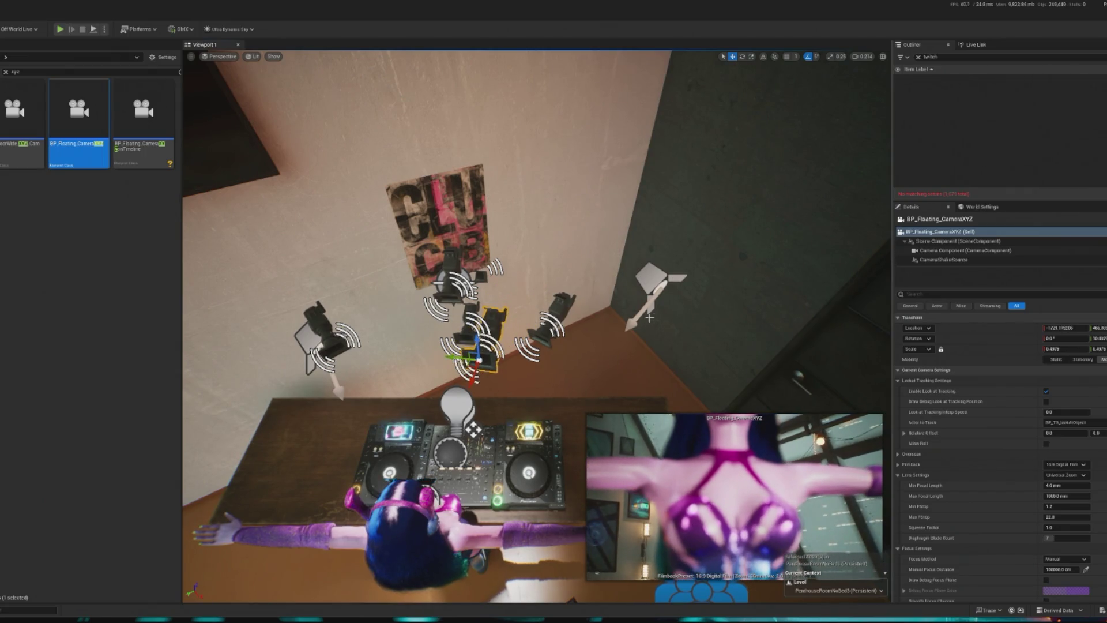
click(764, 58)
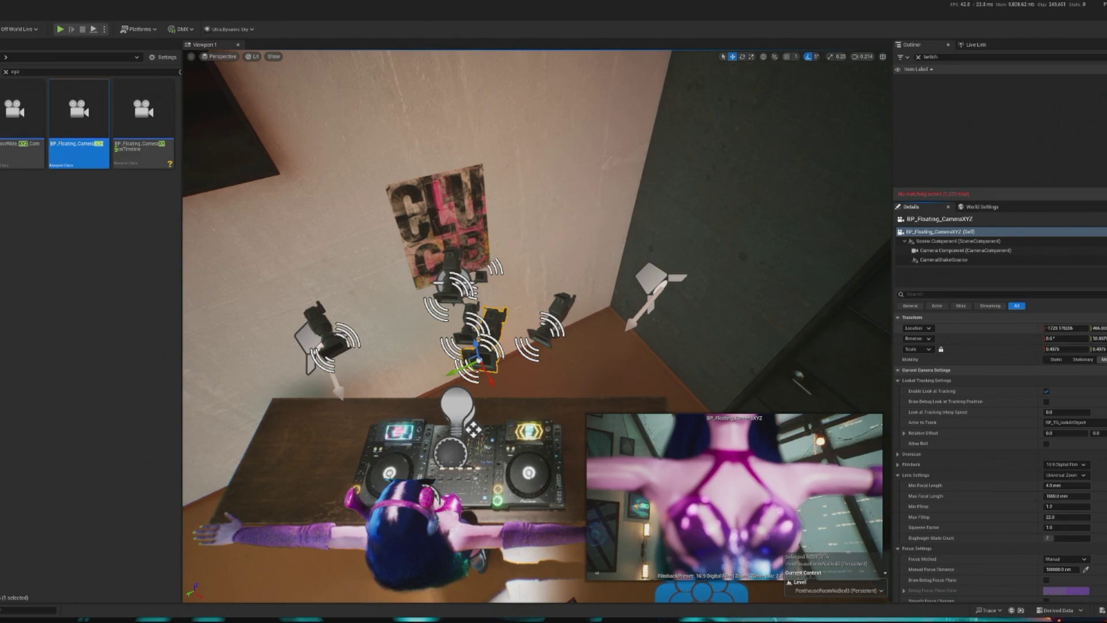
drag(479, 362, 467, 361)
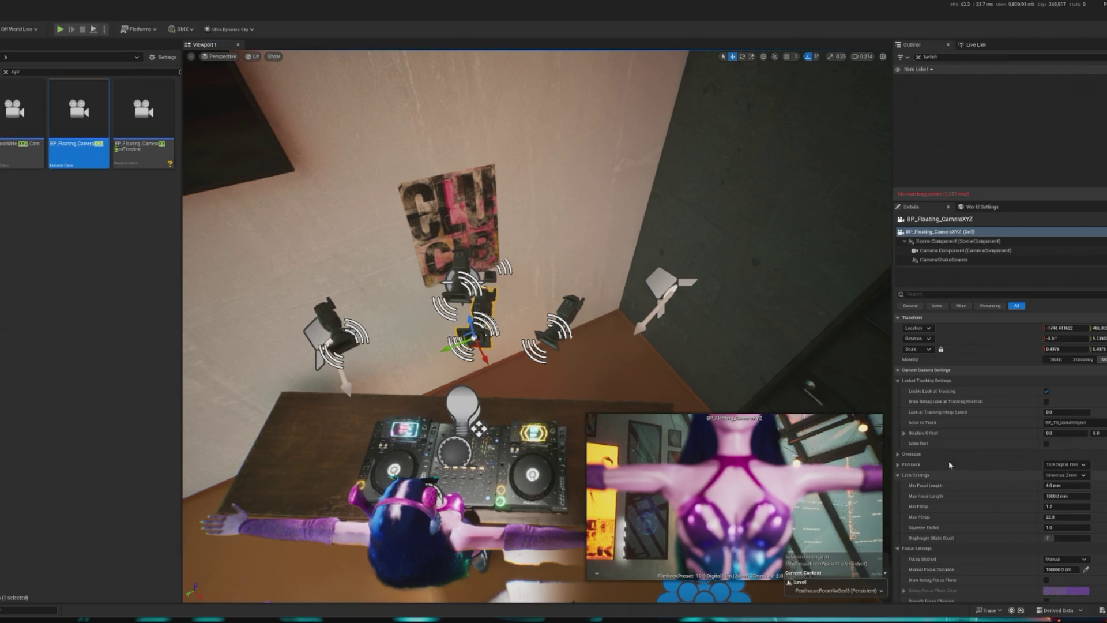
Set the camera's Focus Method to Disable.
scroll(1076, 435, down, 1)
scroll(1076, 435, down, 3)
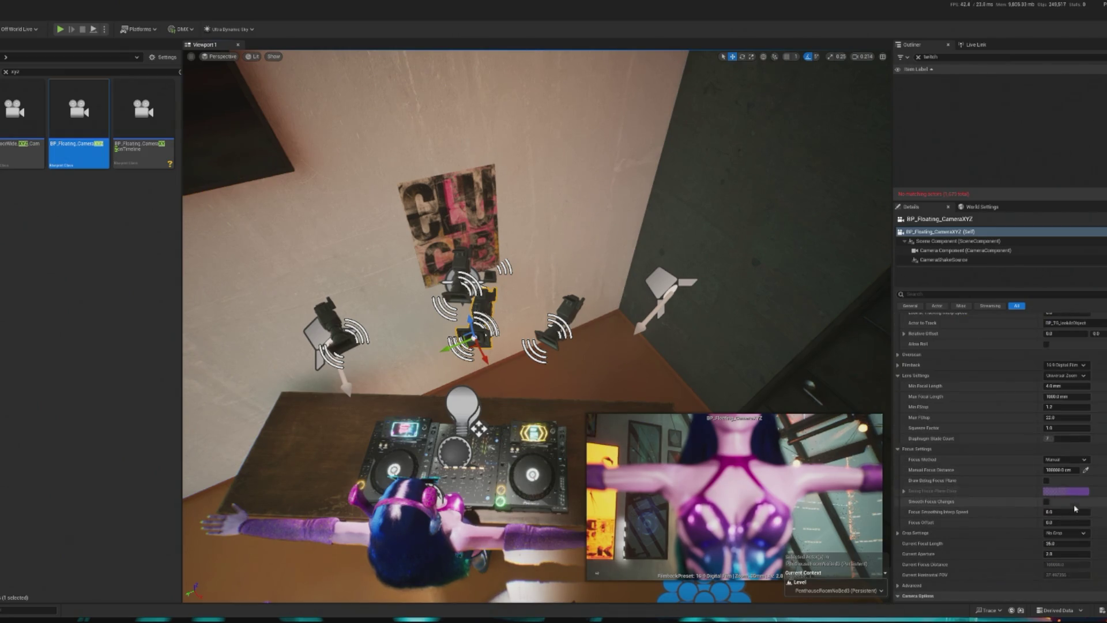
click(1066, 459)
click(1053, 489)
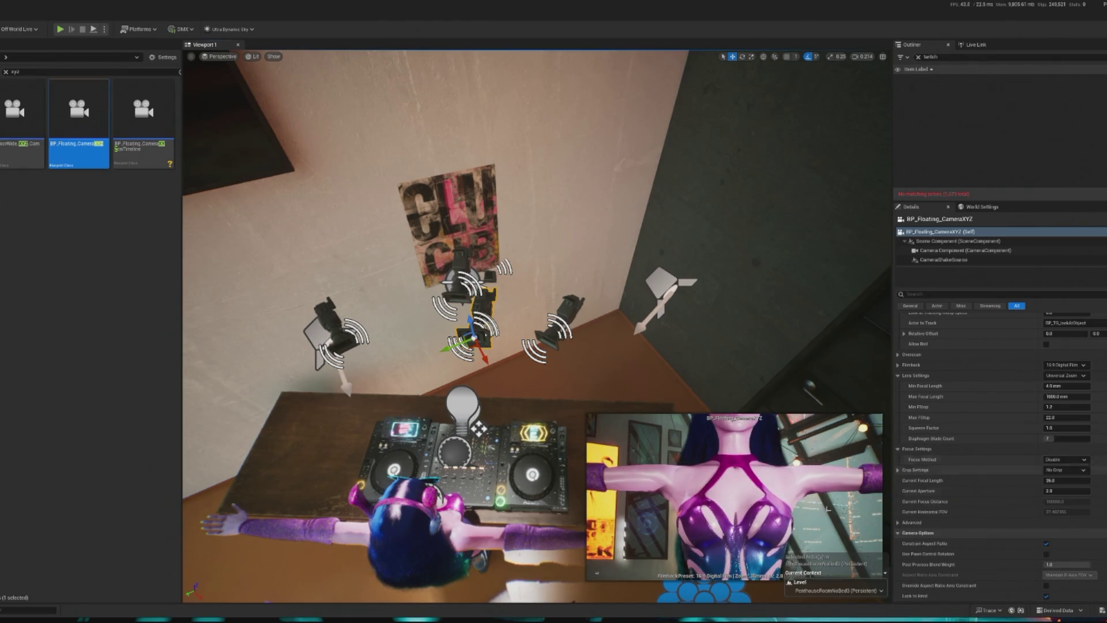
Lower Current Focal Length to about 11.9 mm for a wider view.
key(ctrl+grave)
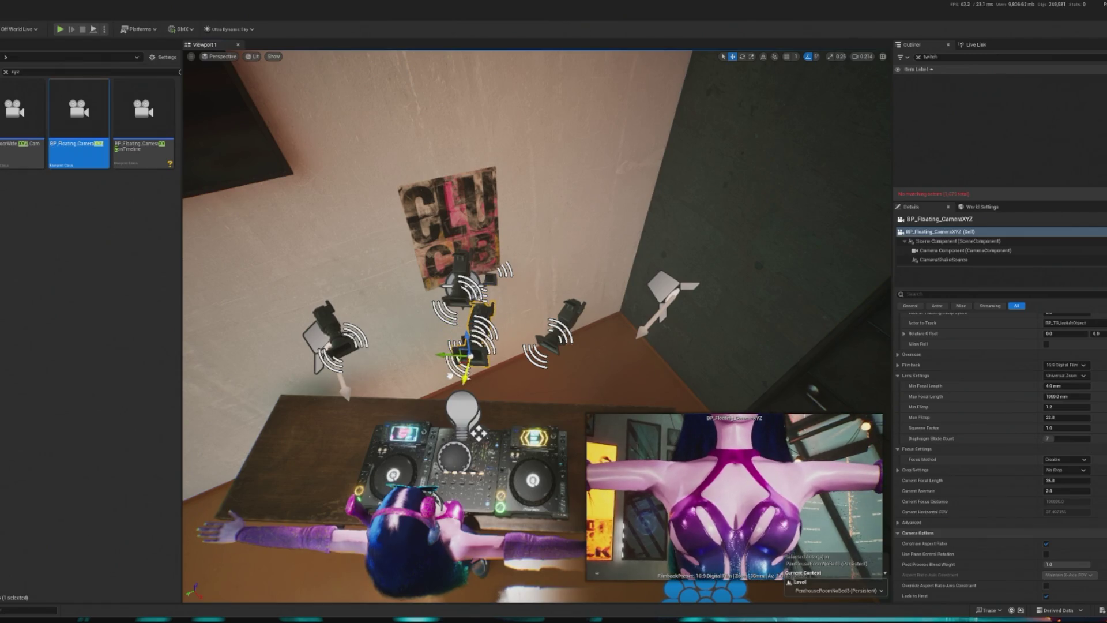
scroll(1045, 450, up, 1)
drag(1067, 493, 1012, 493)
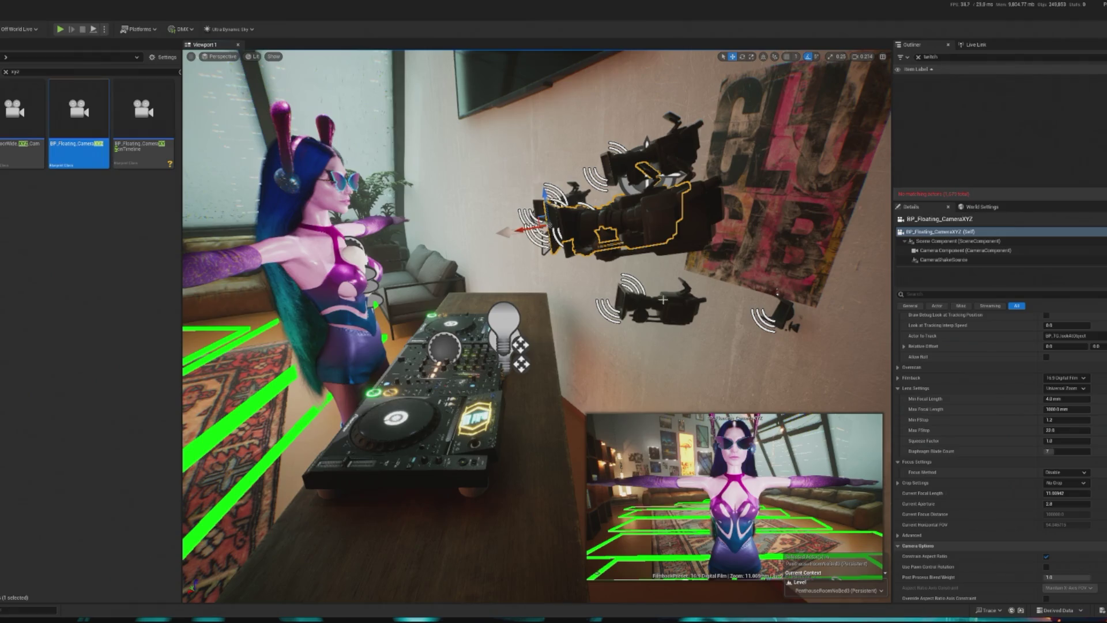
Set the camera's Current Focal Length to 10 mm.
text(10)
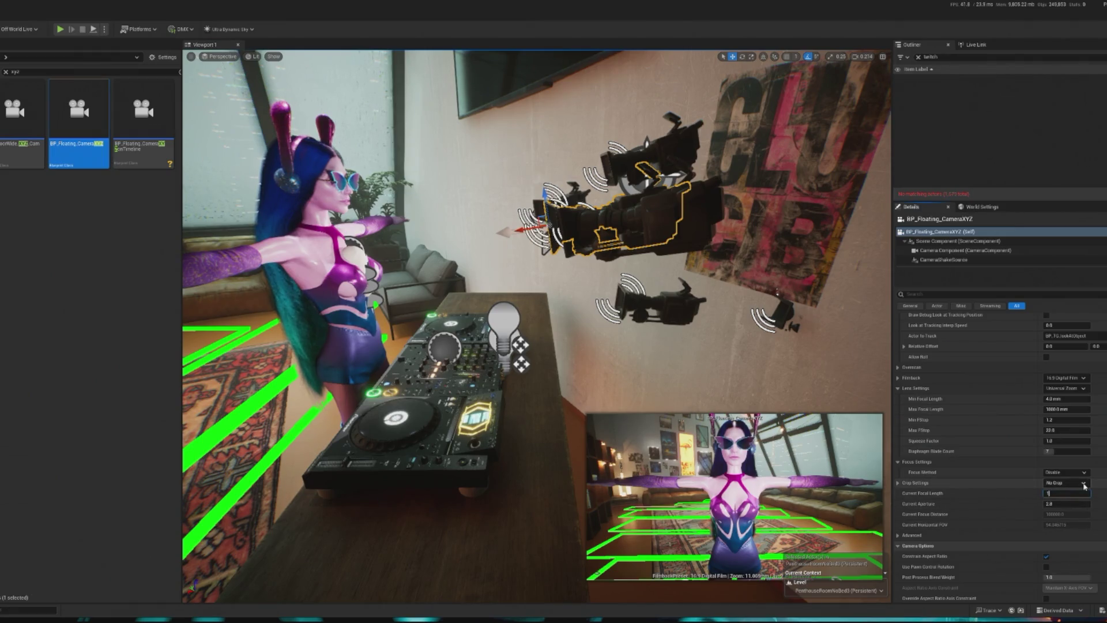
key(Return)
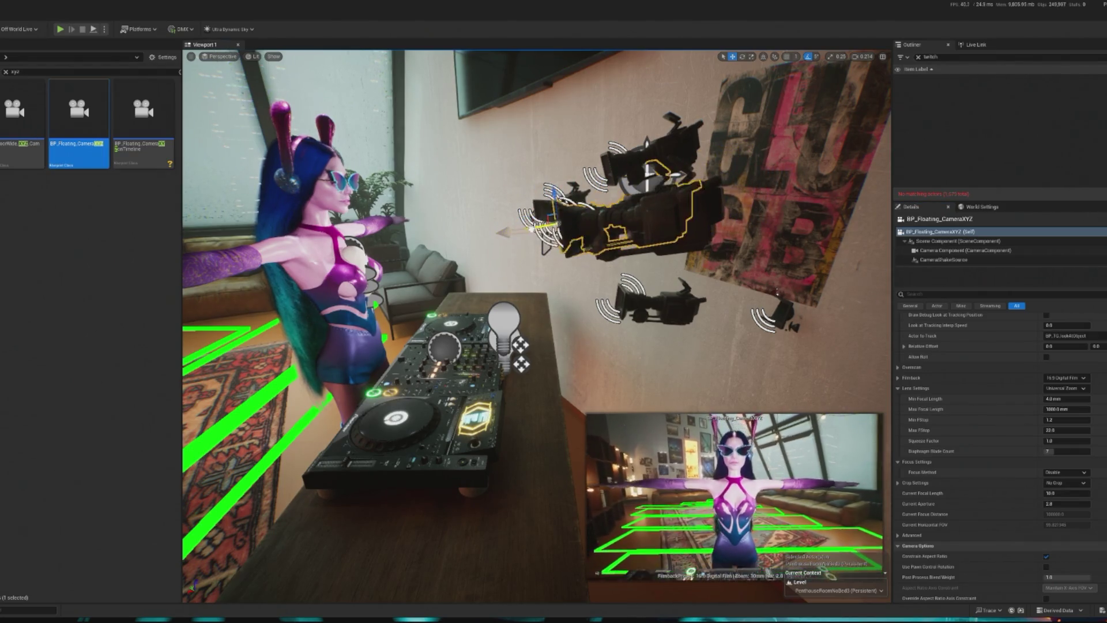
scroll(1093, 474, up, 2)
scroll(1057, 448, down, 6)
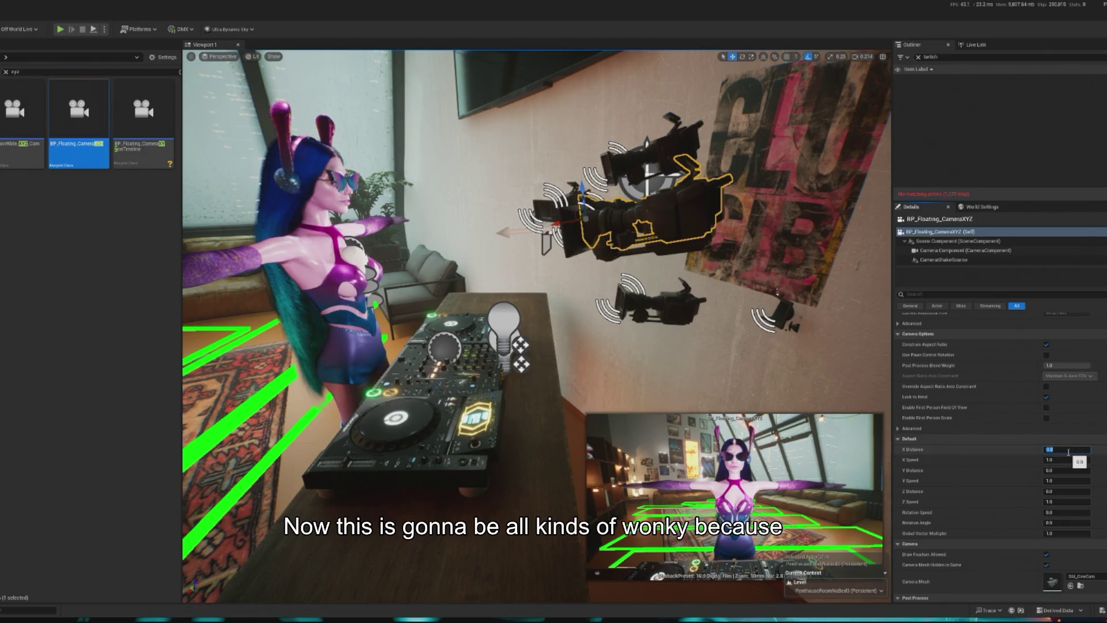
Set X and Y Distance to 25 and Z Speed to 1.3.
key(Tab)
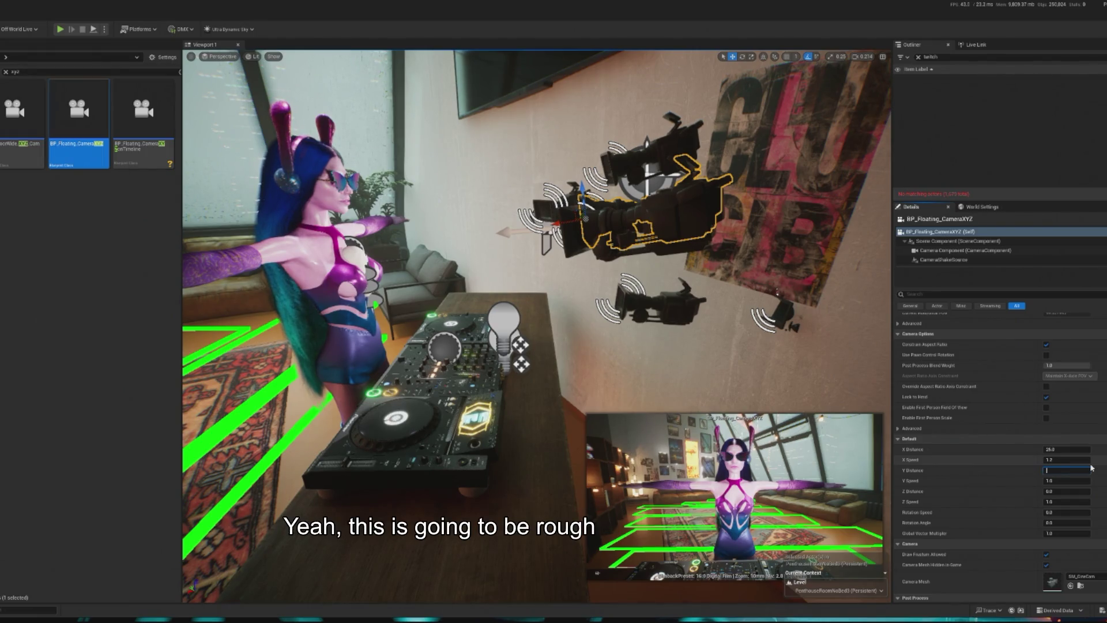
key(ctrl+z)
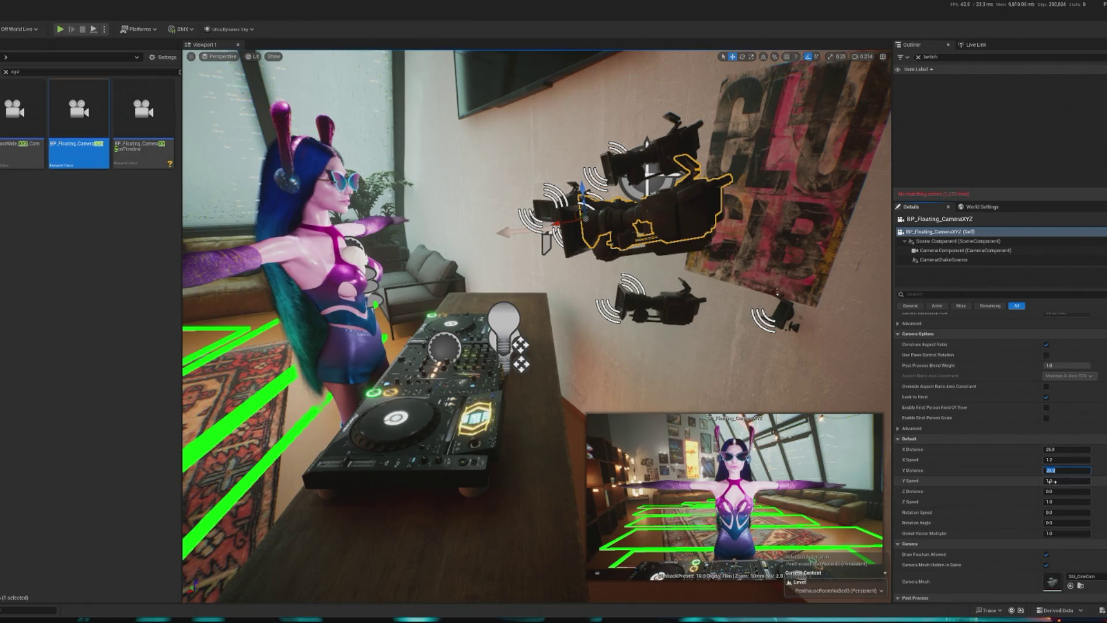
click(1050, 502)
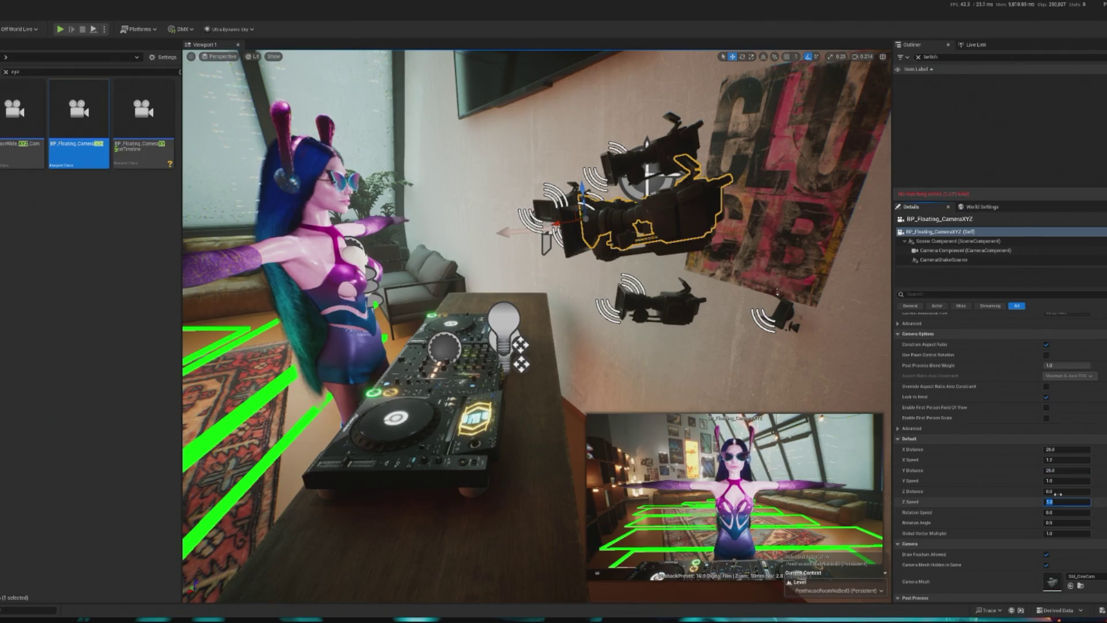
key(Return)
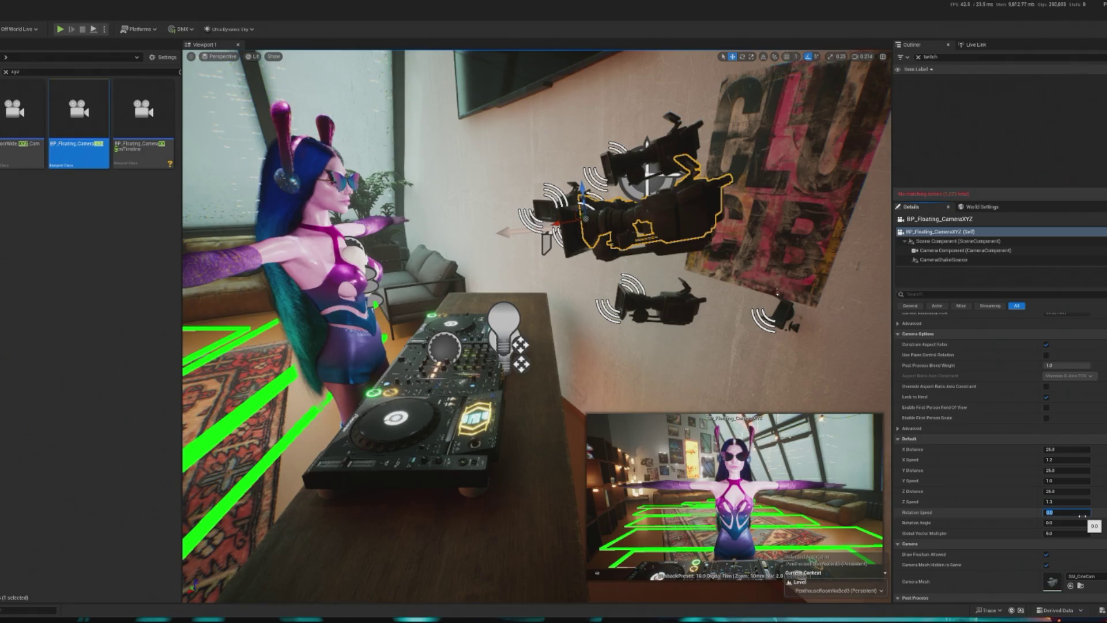
Set Rotation Speed to 1.0 and Rotation Angle to 31.0.
text(1)
key(Return)
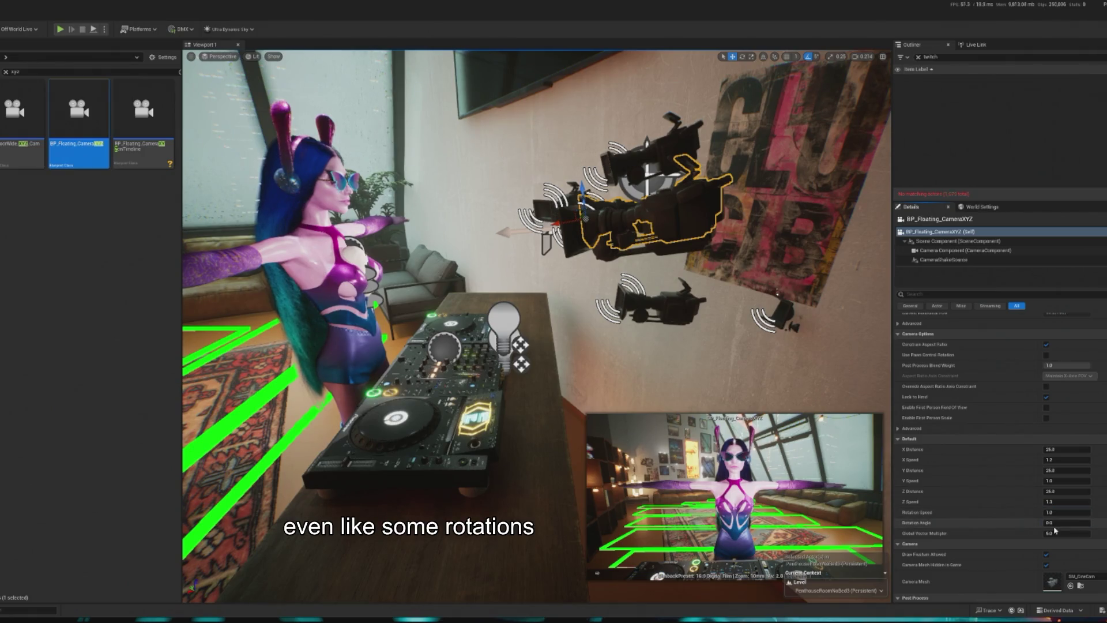
text(1)
key(Return)
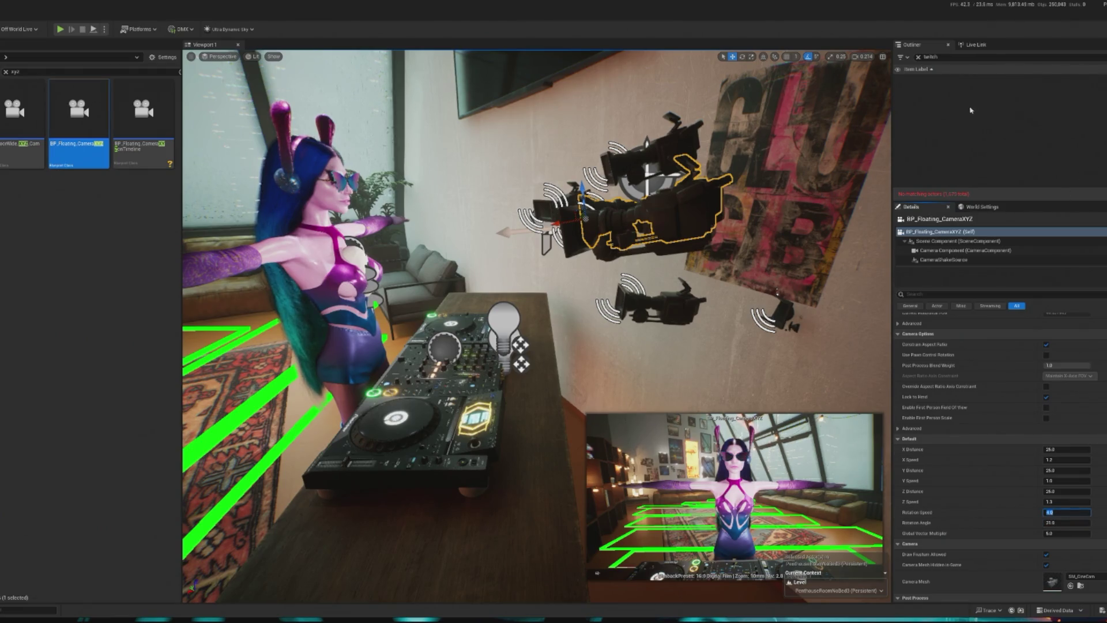
click(919, 57)
Assign BP_Floating_CameraXYZ to the Camera Director's array slot 5, then test-play the level.
text(di)
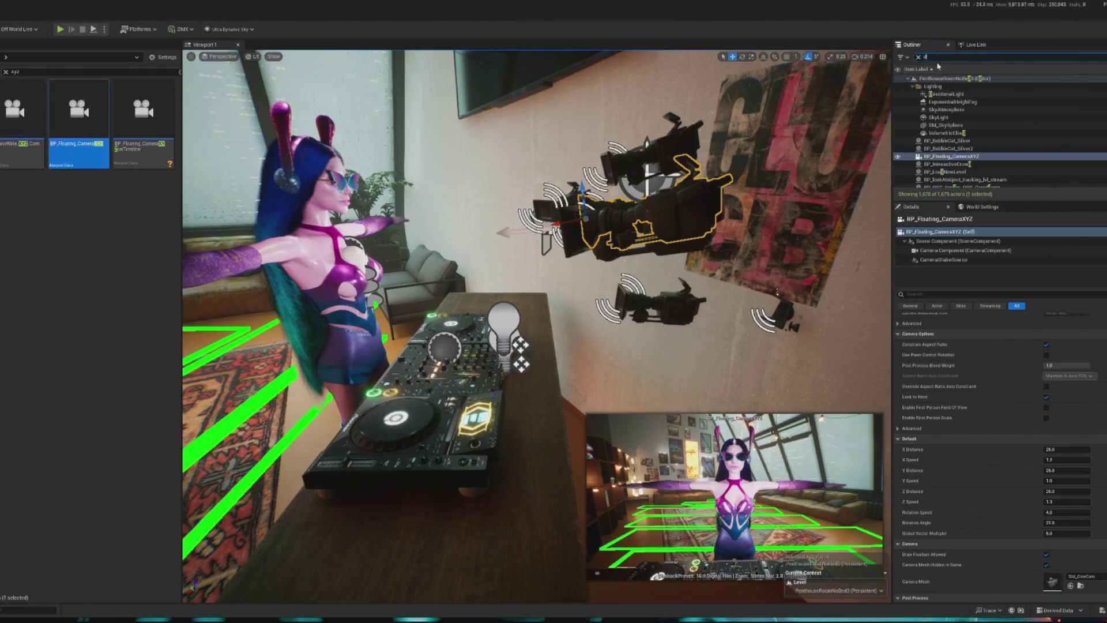
click(952, 102)
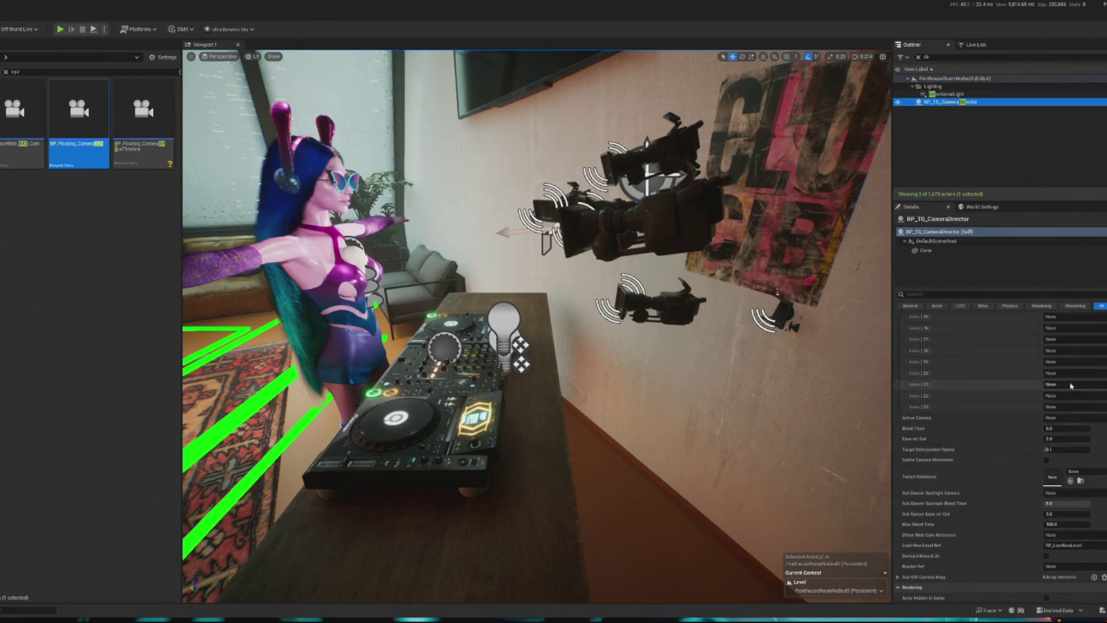
scroll(1076, 369, up, 3)
click(1075, 366)
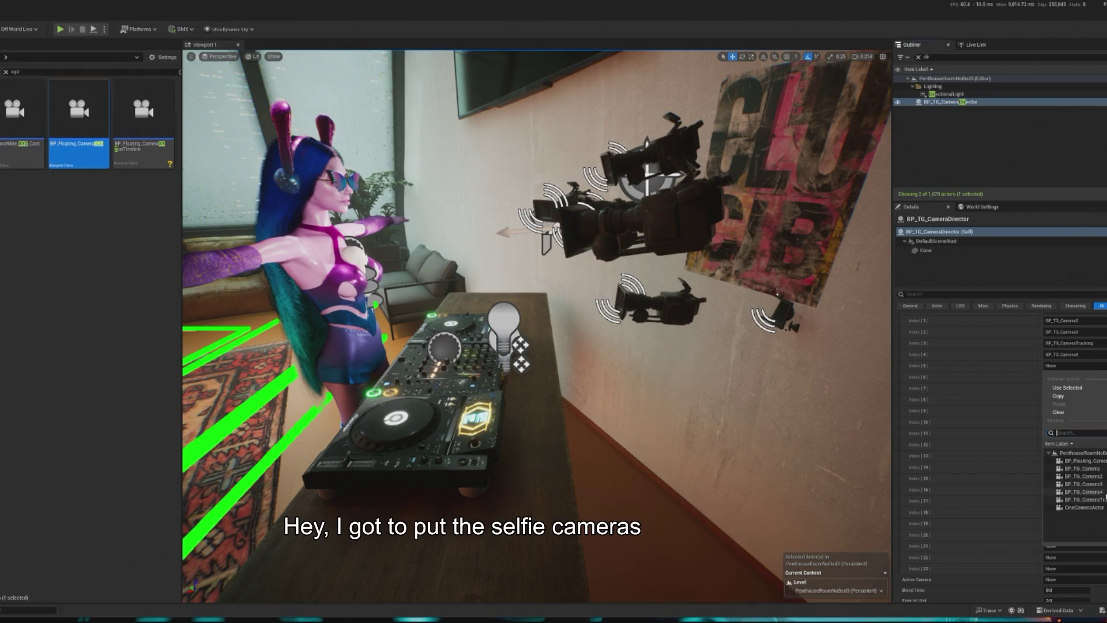
click(1083, 461)
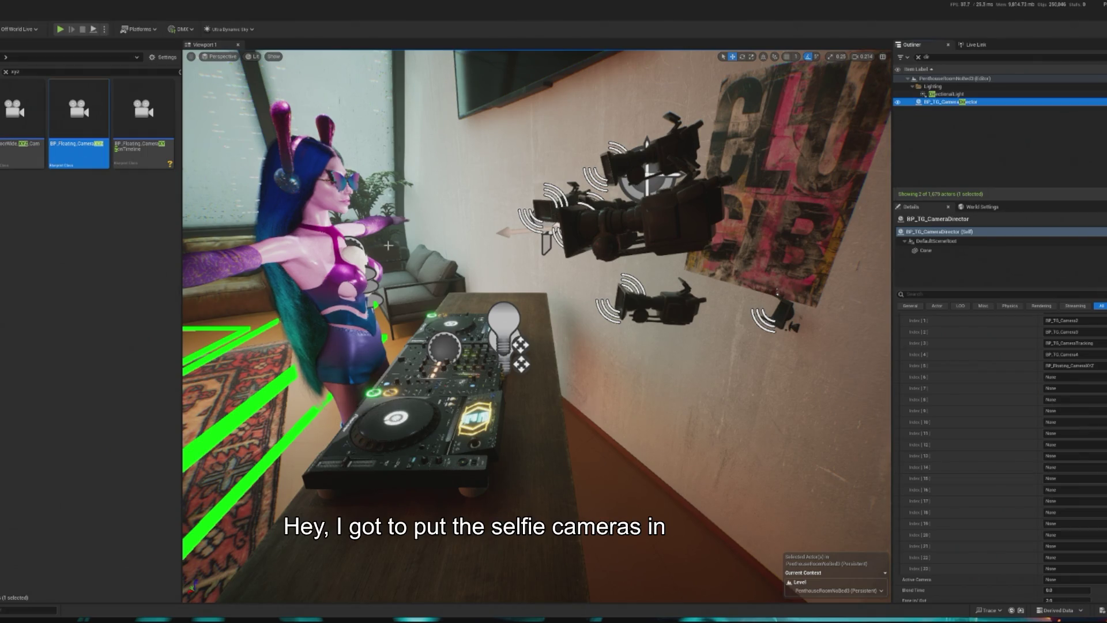
click(58, 29)
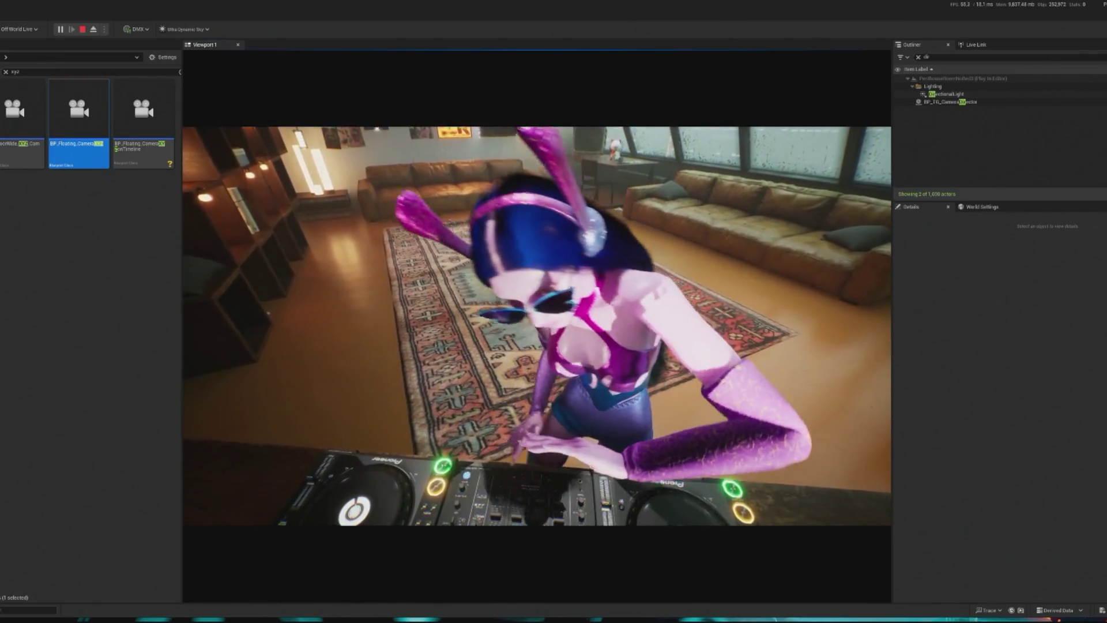
key(Escape)
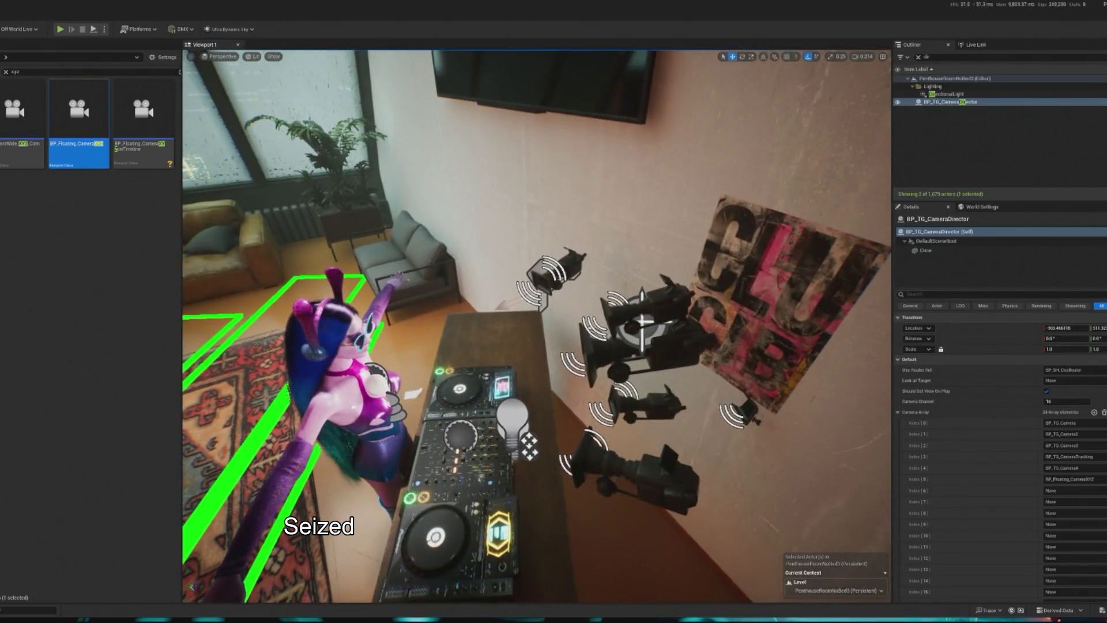
Slide BP_Floating_CameraXYZ along one axis, edit Global Vector Multiplier, and test-play the level.
click(640, 326)
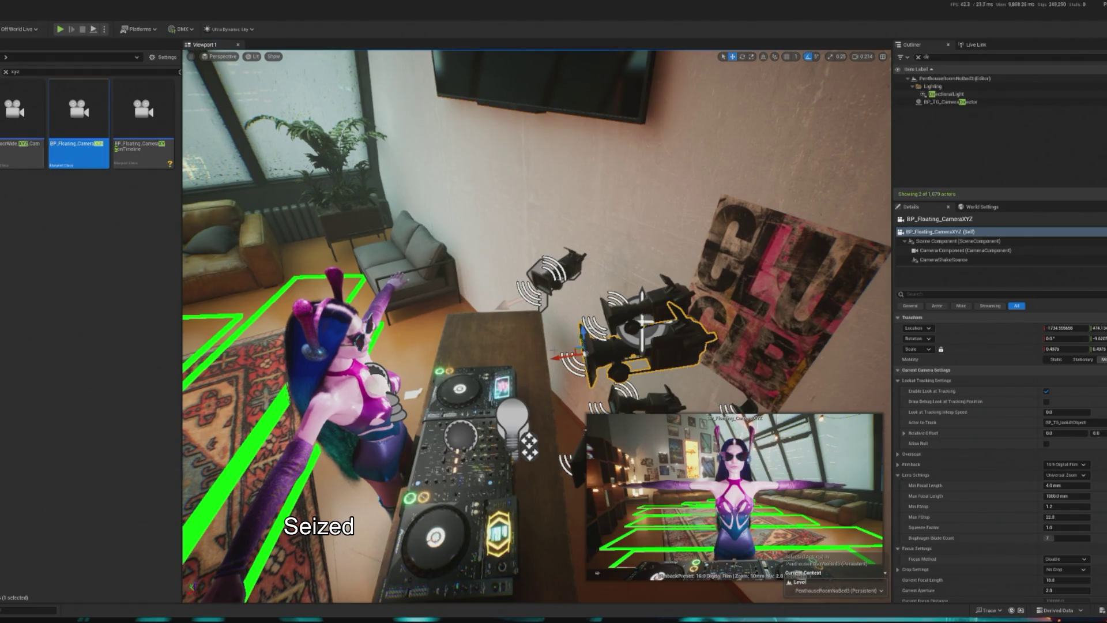
drag(571, 354, 626, 349)
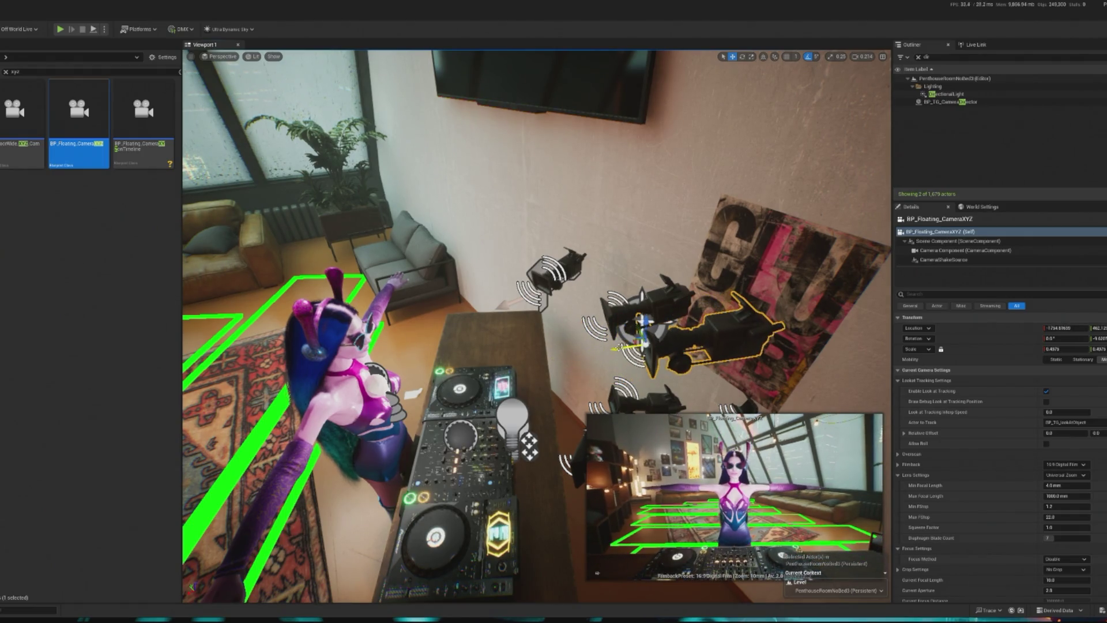
scroll(1063, 483, down, 15)
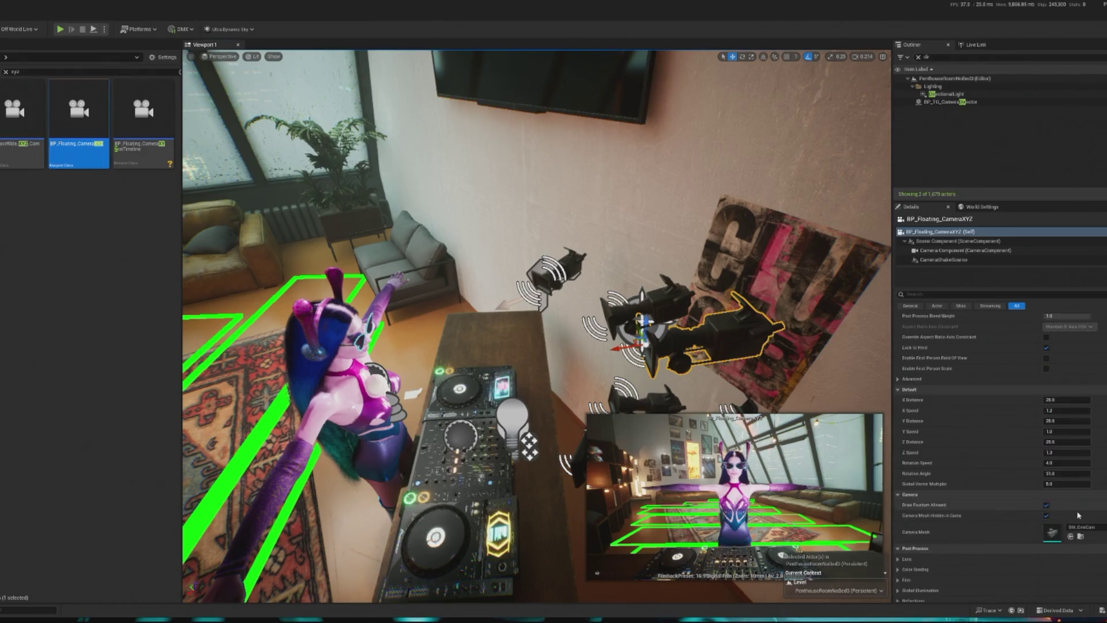
click(1063, 484)
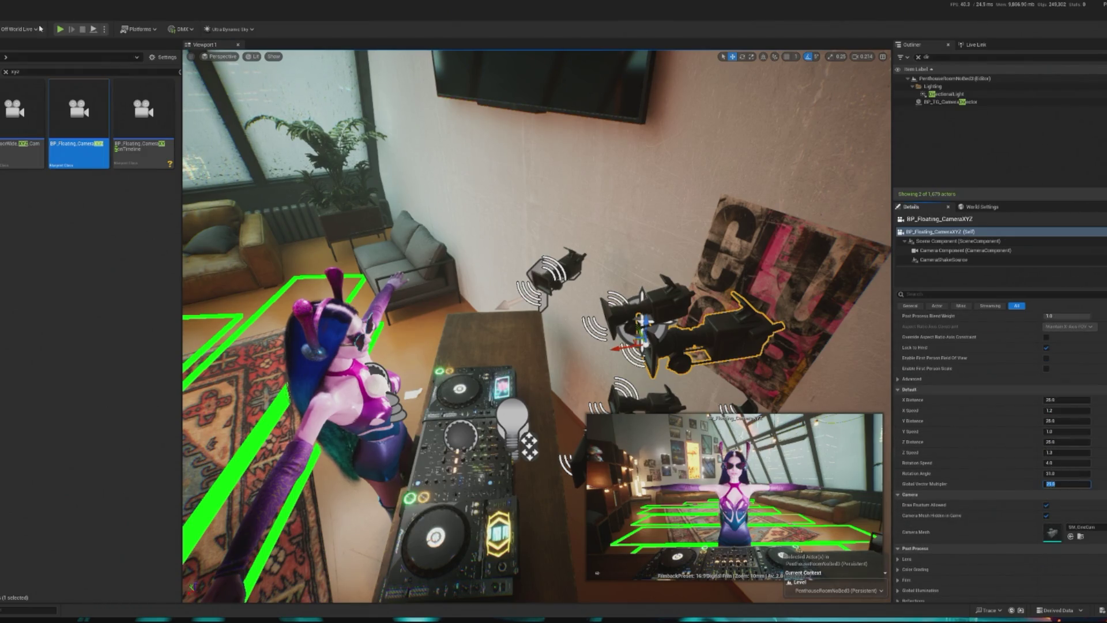
click(60, 28)
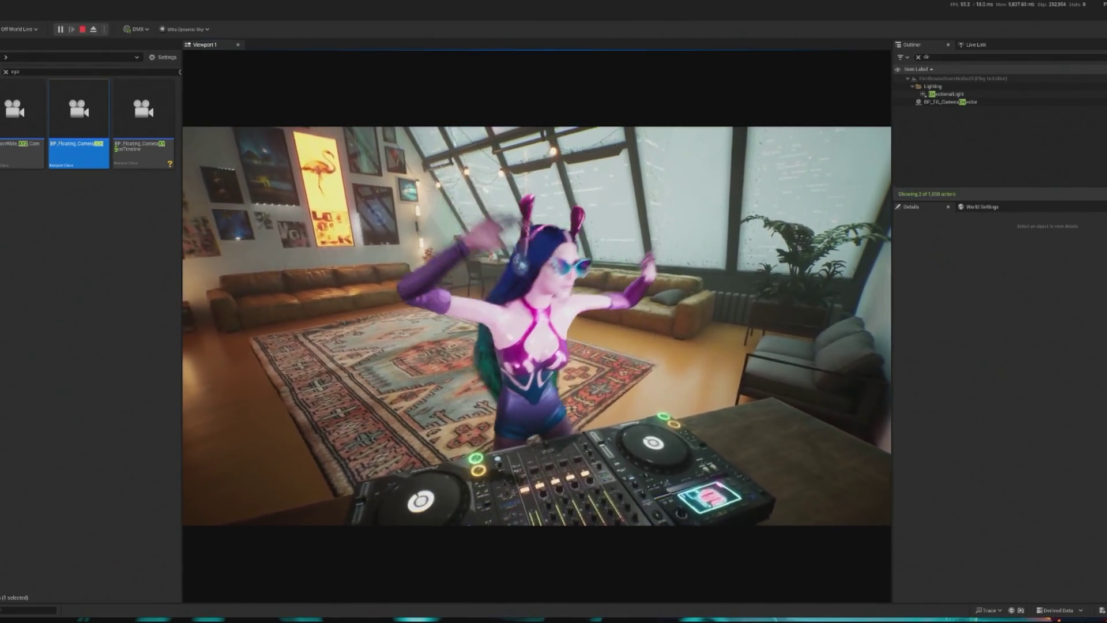
key(Escape)
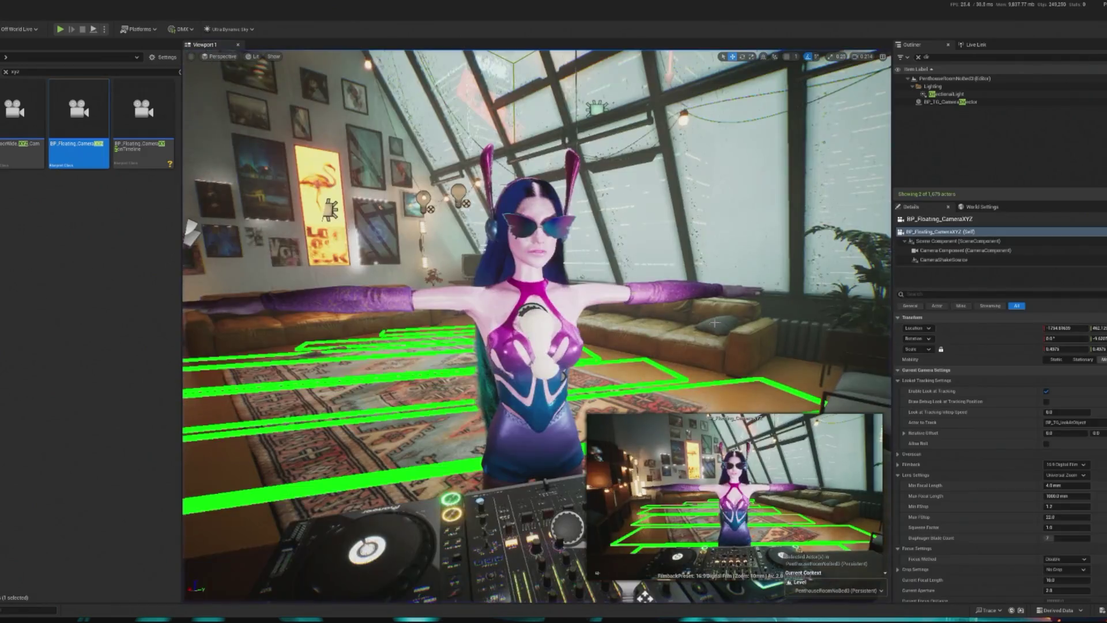
Edit the camera's drift distance, save the PenthouseRoomNoBed3 level, and test-play it.
drag(717, 324, 712, 248)
scroll(919, 473, down, 5)
scroll(1087, 509, down, 2)
click(1056, 499)
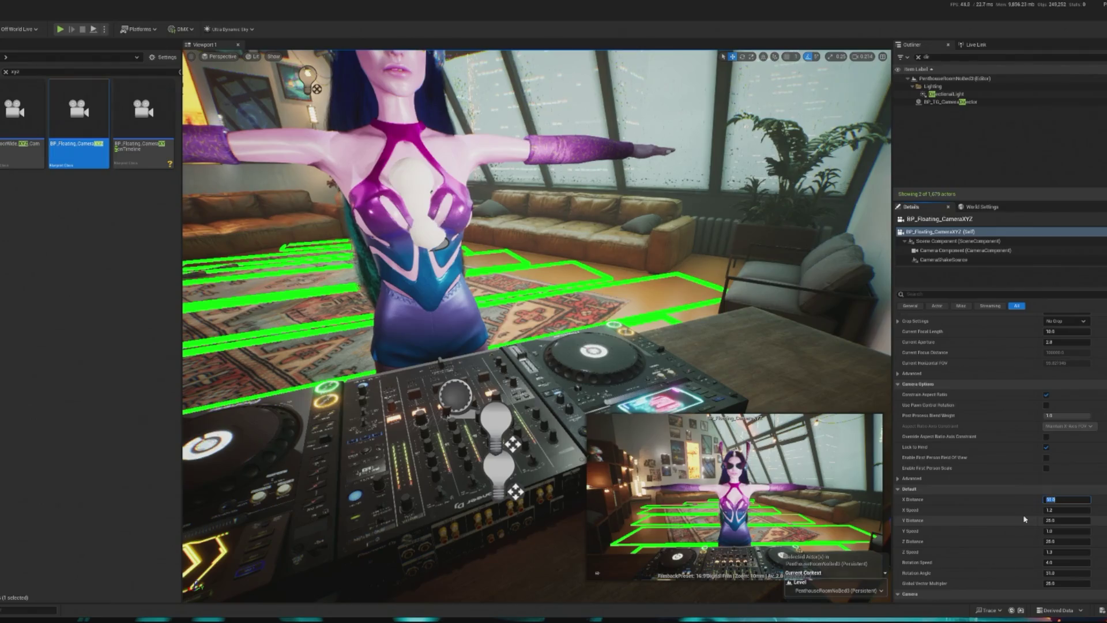
key(Return)
key(ctrl+s)
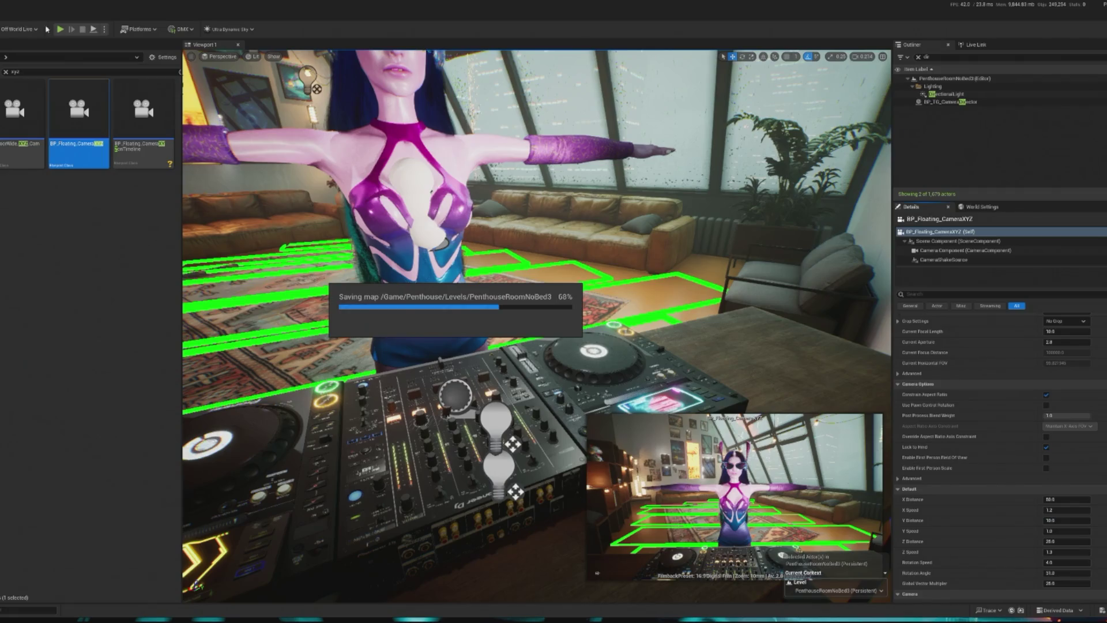
click(60, 30)
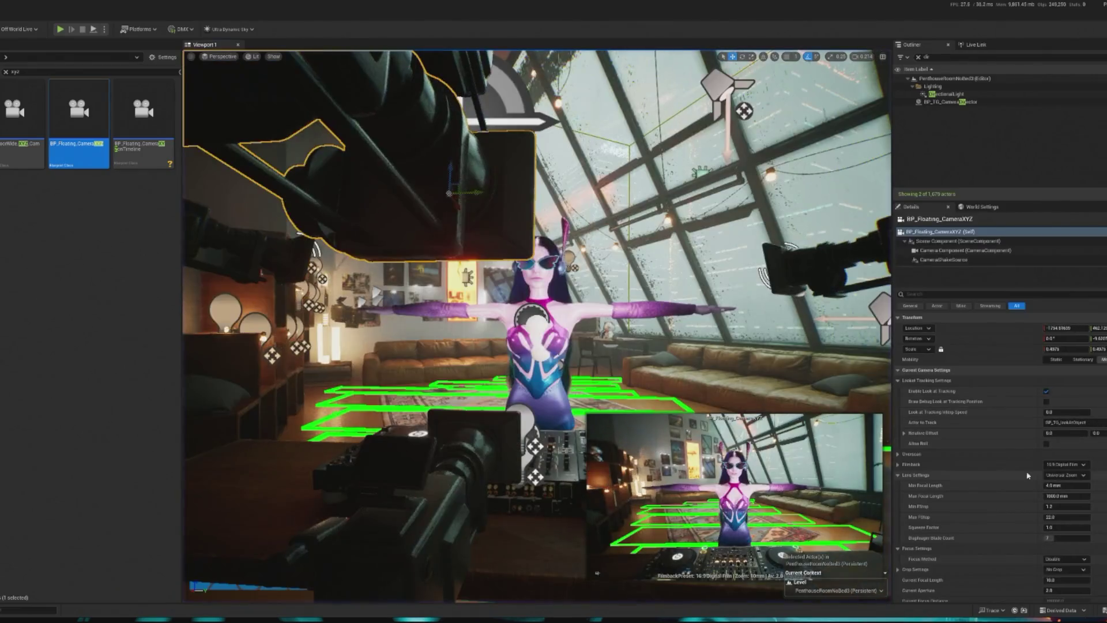
Set the camera's X Distance to 25 and Y Distance to 50.
scroll(1077, 530, down, 10)
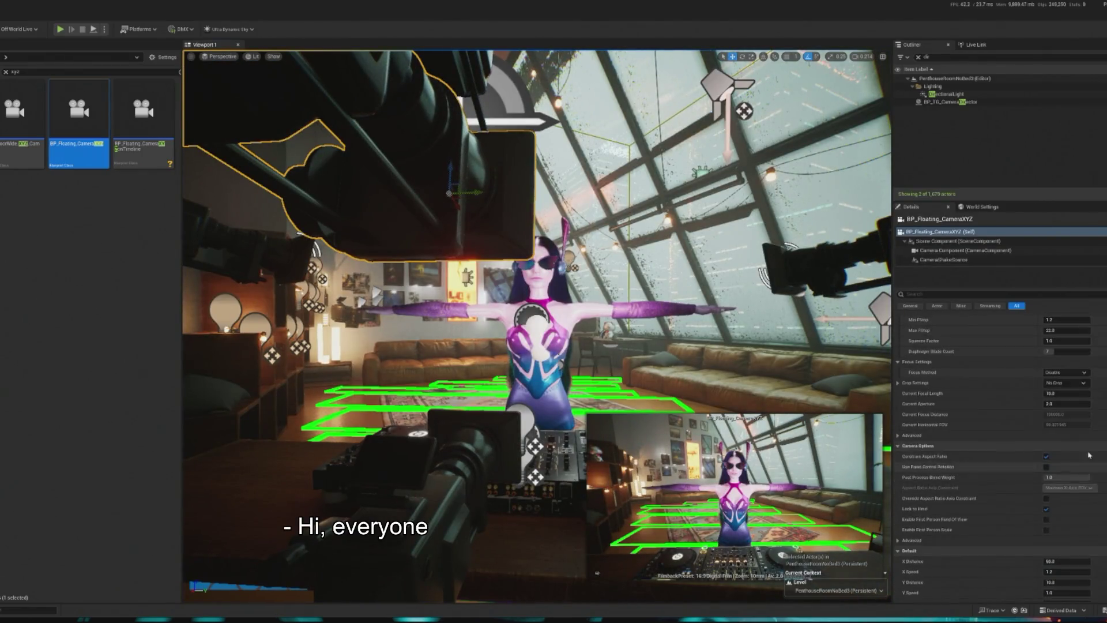
click(1069, 485)
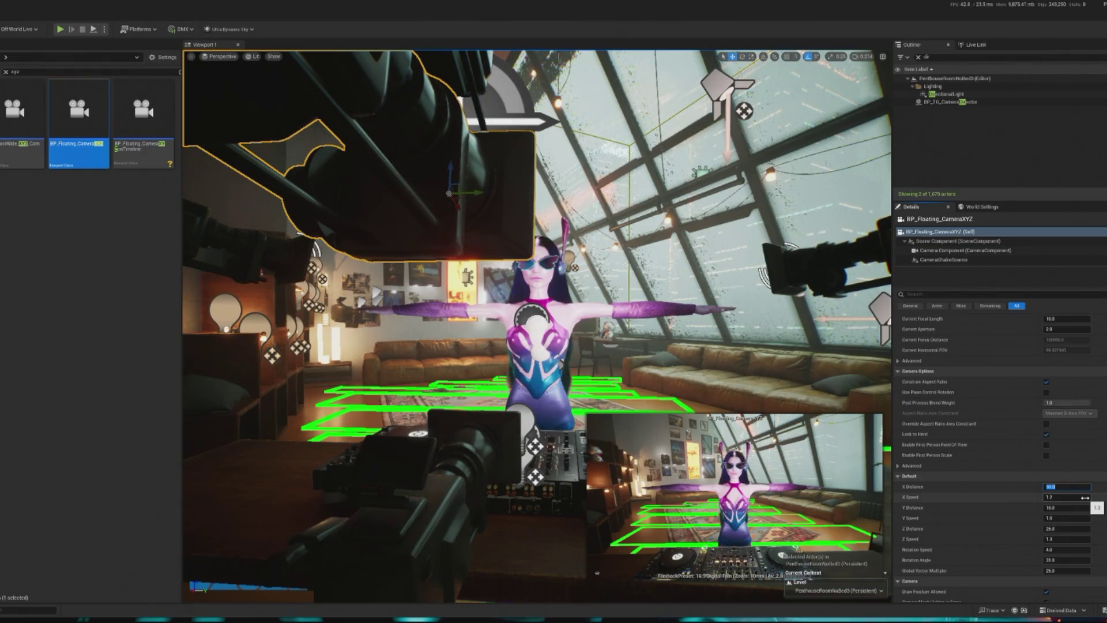
text(25)
key(Return)
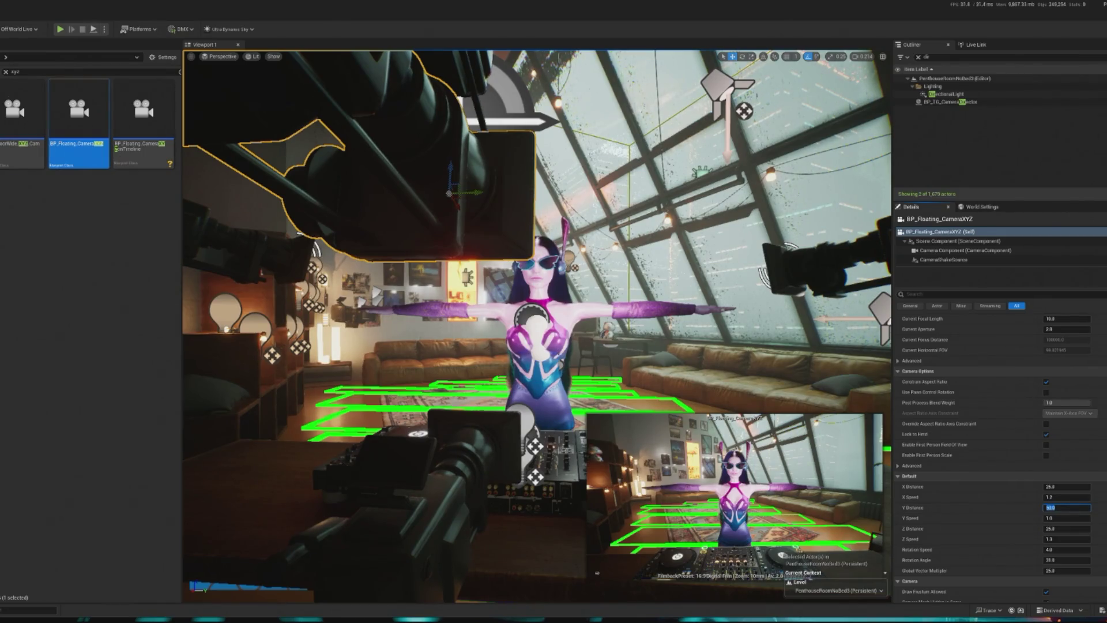
text(50)
key(Return)
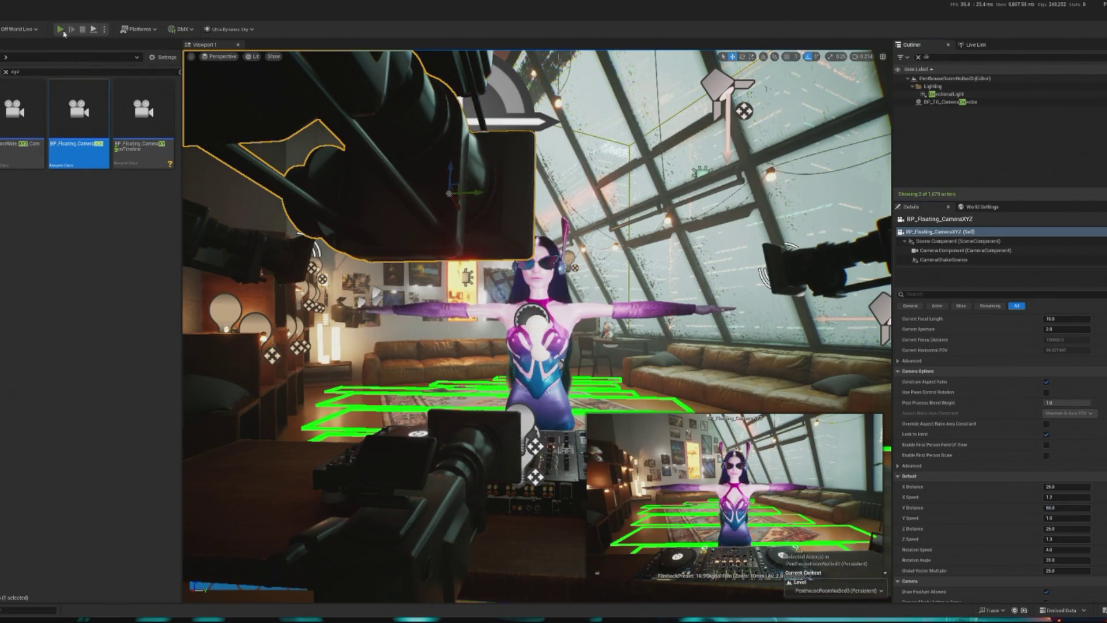
click(61, 29)
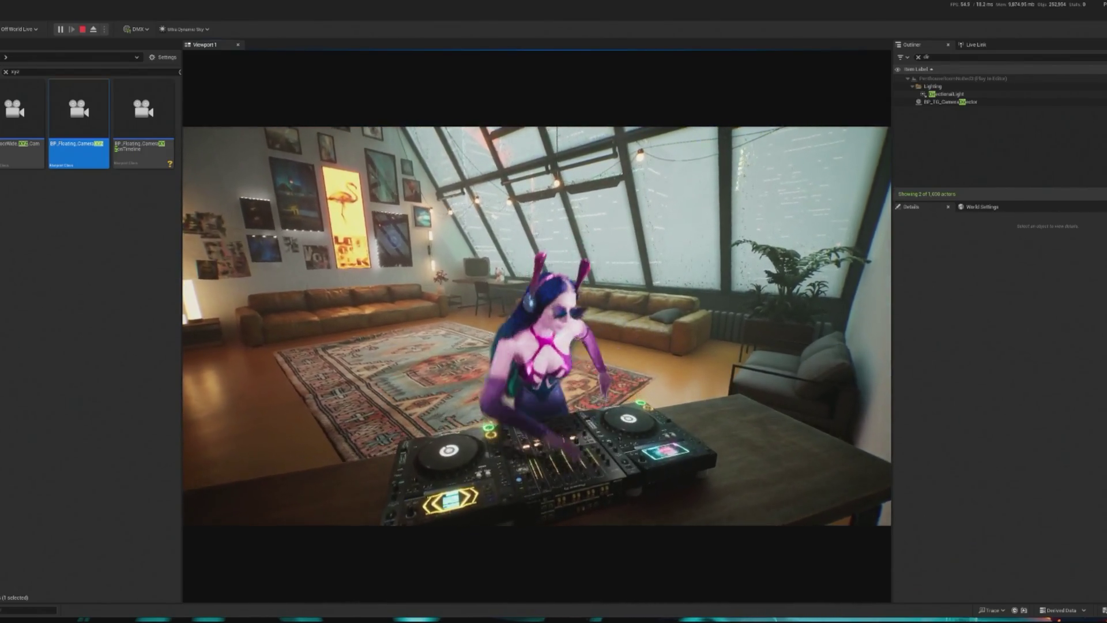
key(Escape)
scroll(1026, 396, down, 10)
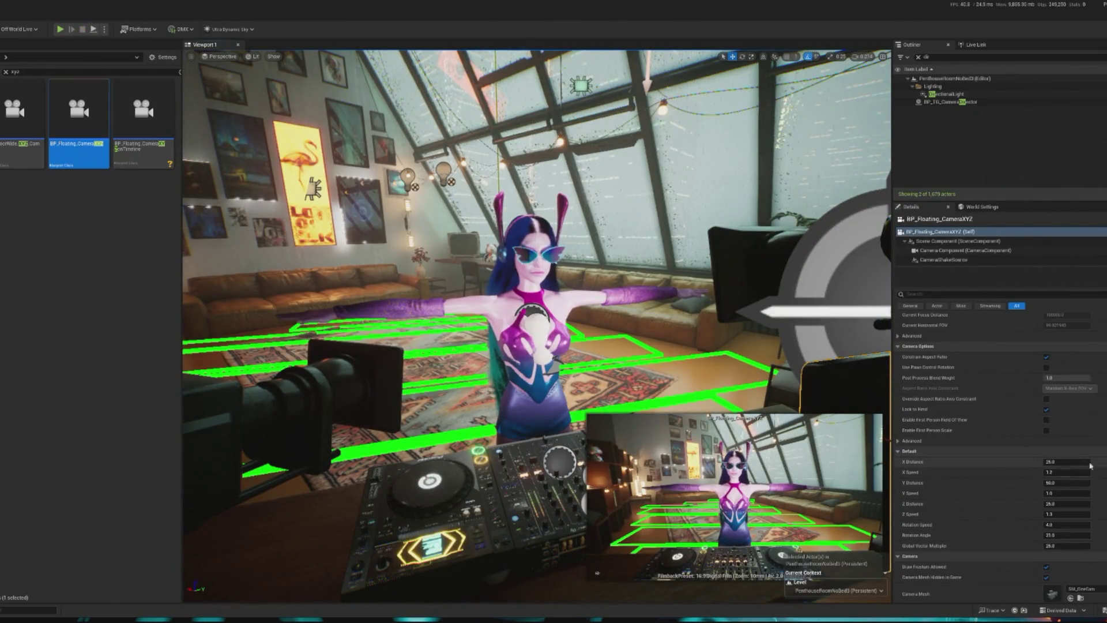
Shorten the camera's X Distance to 10.0 and test-play the new path.
click(1076, 462)
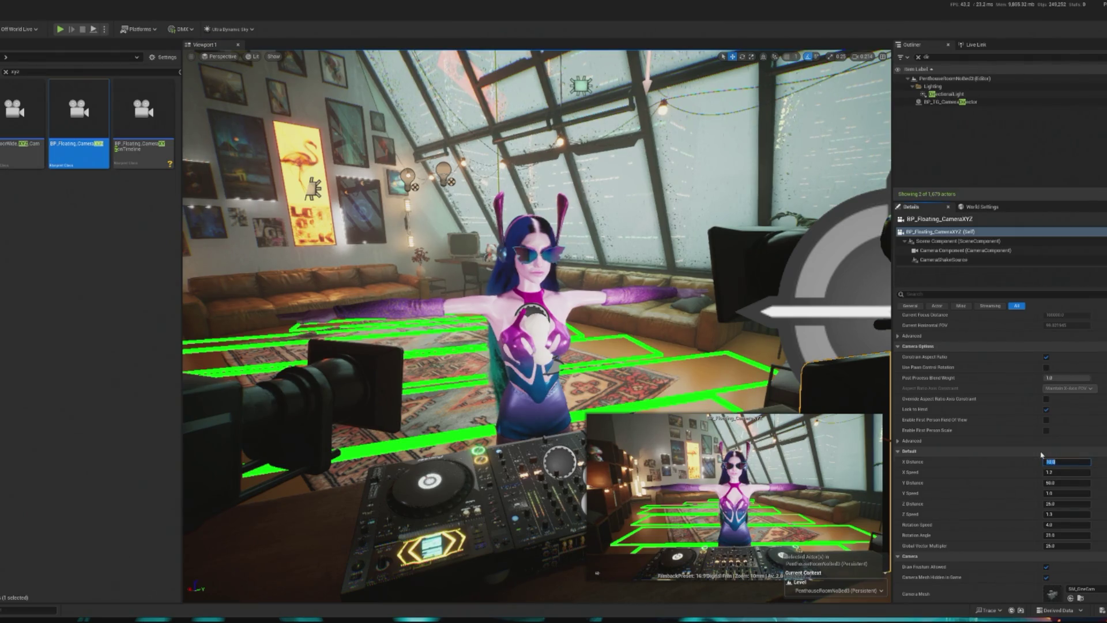
click(61, 30)
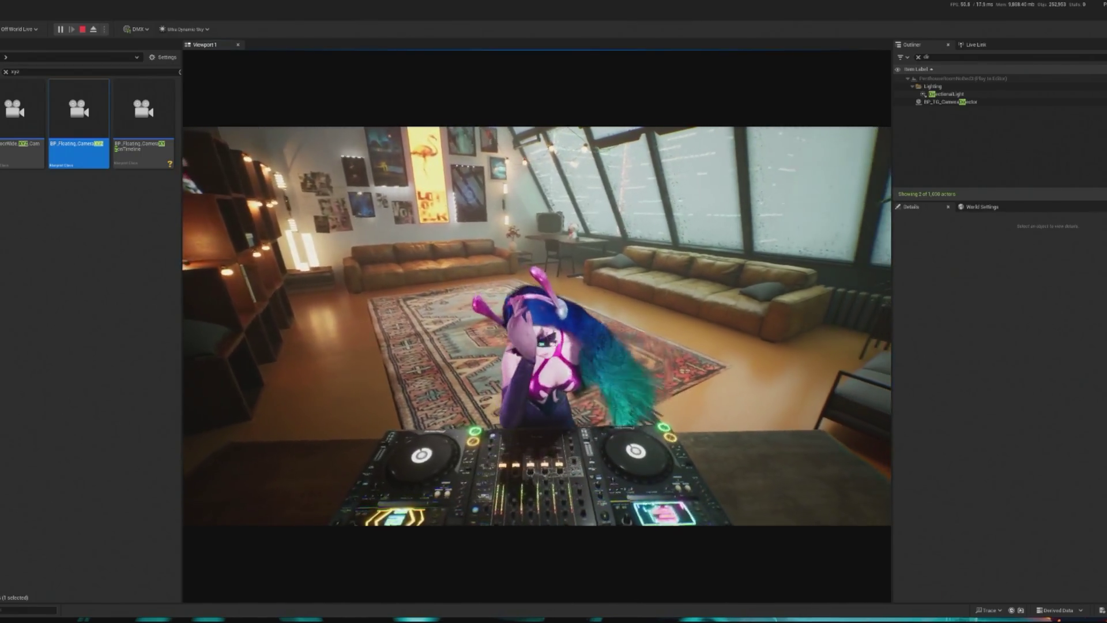
Regain editor control during play and select BP_InteractiveCrowd via a 'crowd' Outliner search.
key(shift+F1)
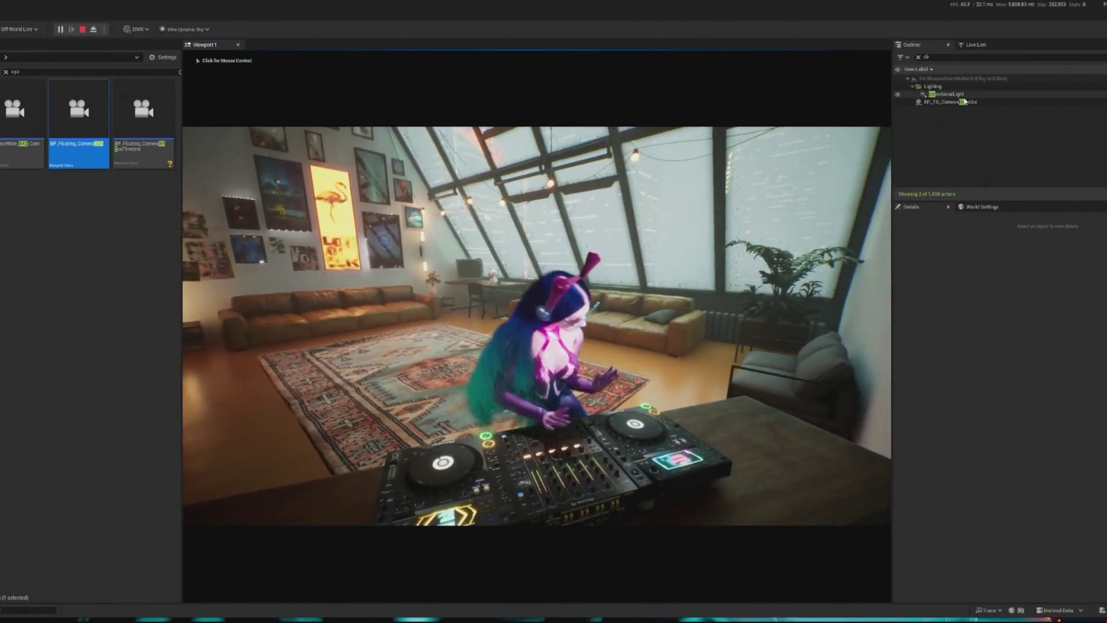
double_click(935, 56)
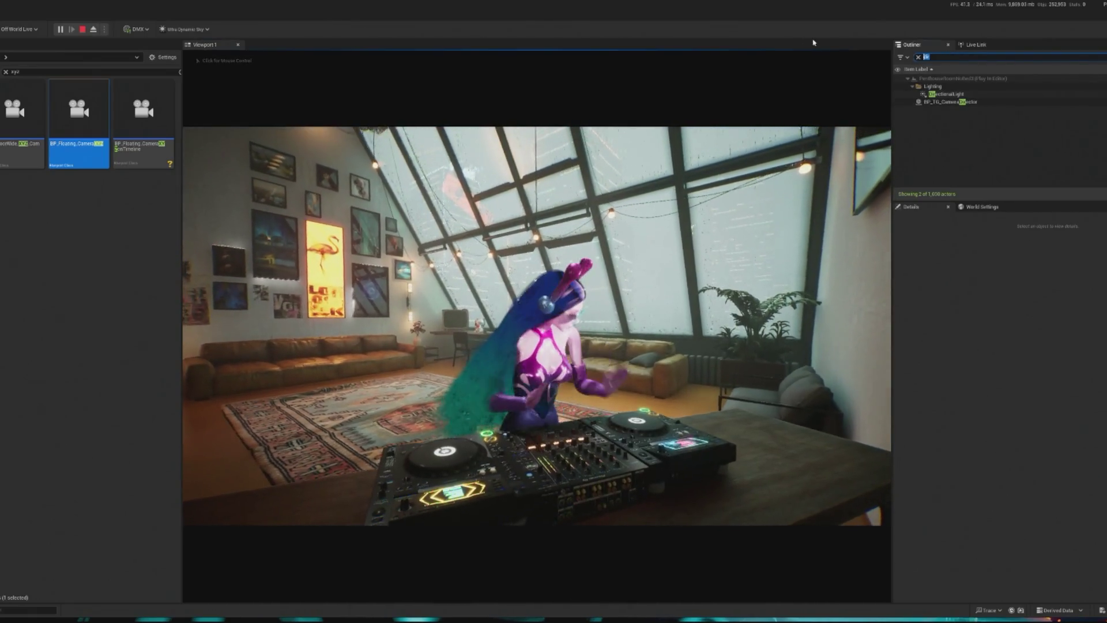
text(crowd)
click(946, 86)
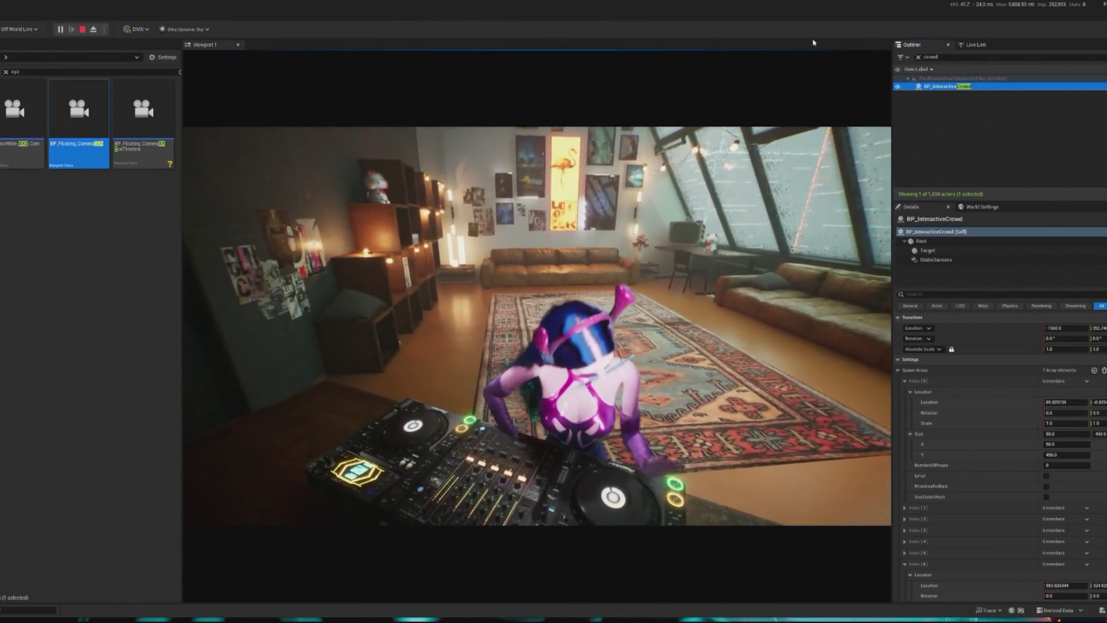
Spawn five debug dancers into the crowd, then stop the preview.
scroll(1105, 445, down, 3)
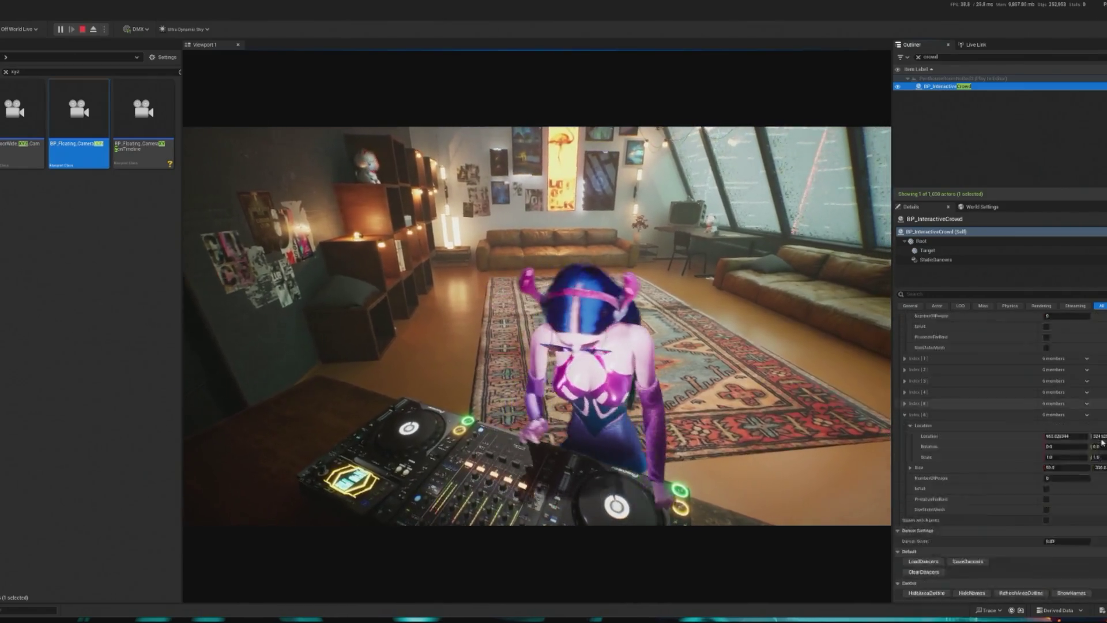
scroll(1105, 445, down, 6)
click(1029, 522)
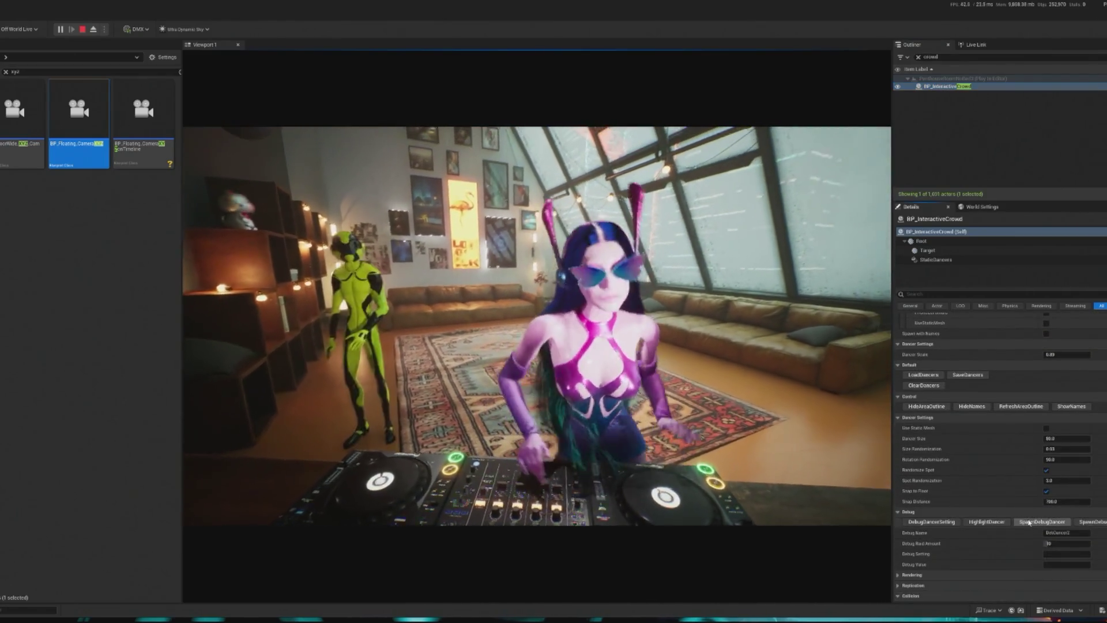
click(1030, 522)
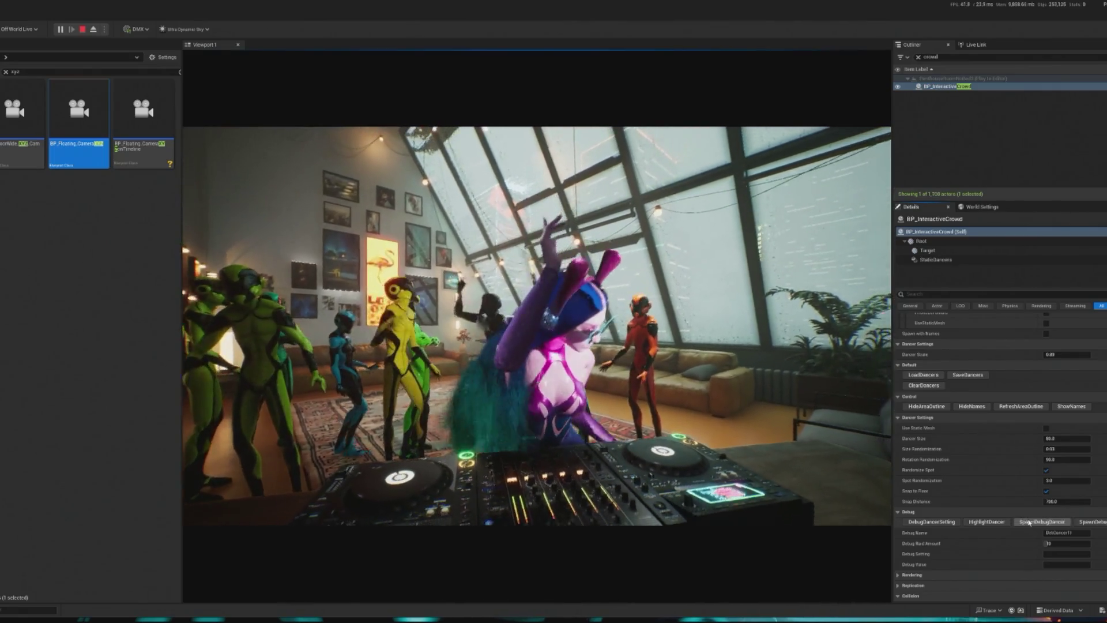
click(1029, 522)
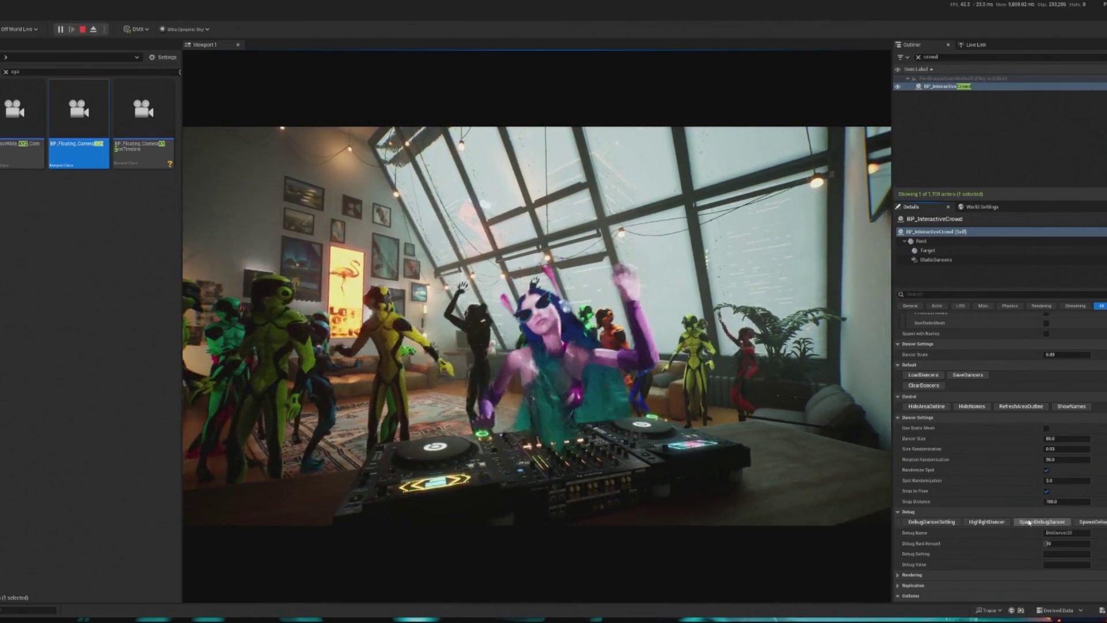
click(1029, 522)
click(1029, 522)
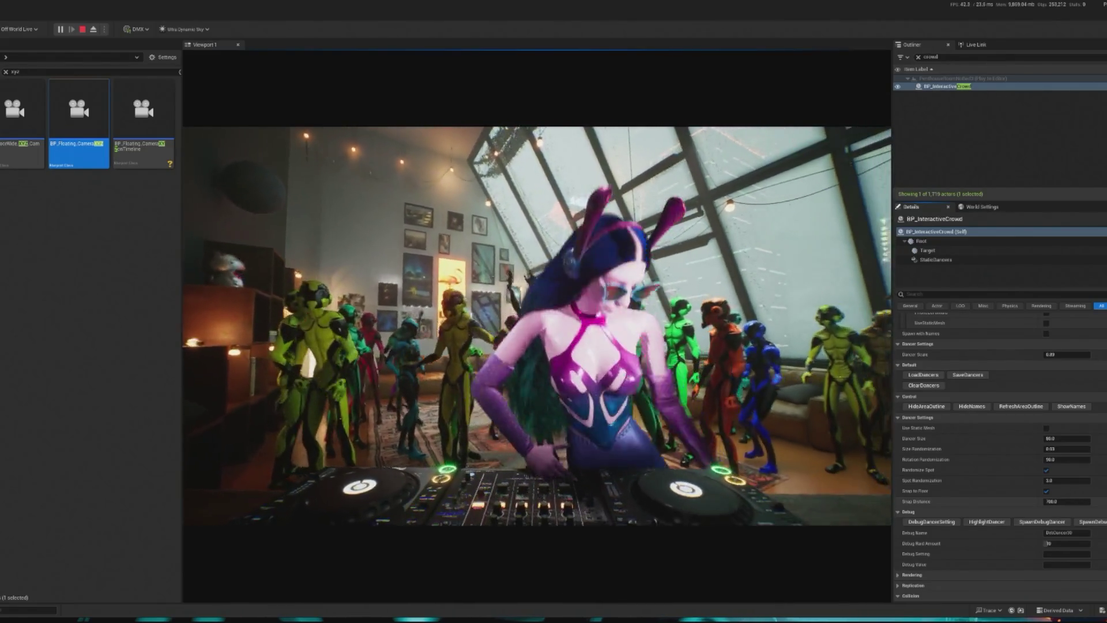
key(Escape)
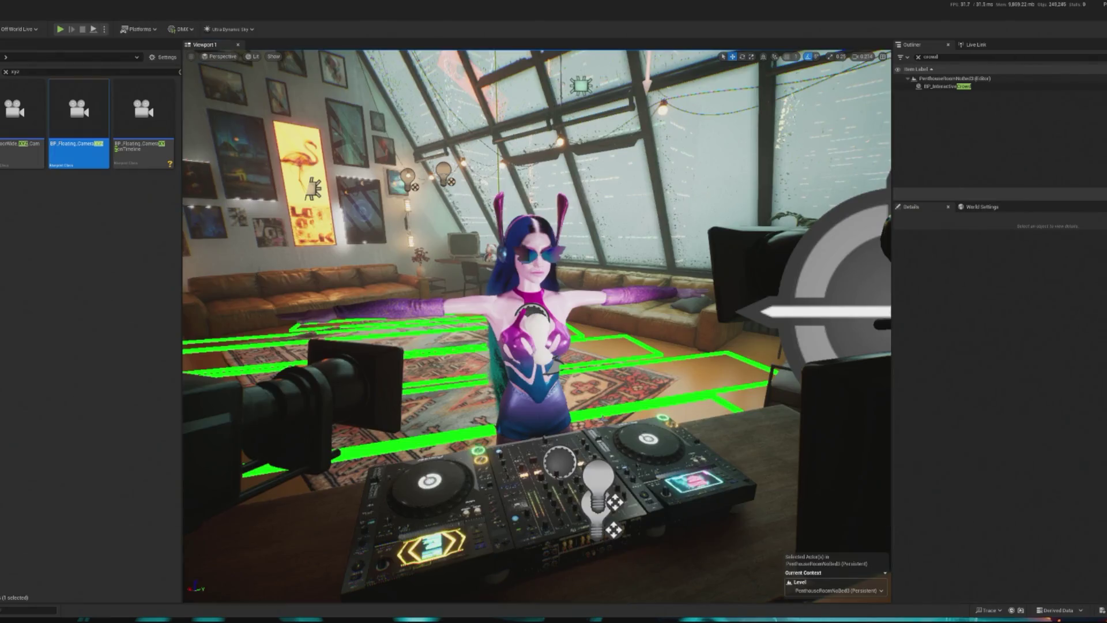
Filter the Outliner by 'camera', select BP_Floating_CameraXYZ, and confirm its deletion.
click(940, 87)
click(918, 57)
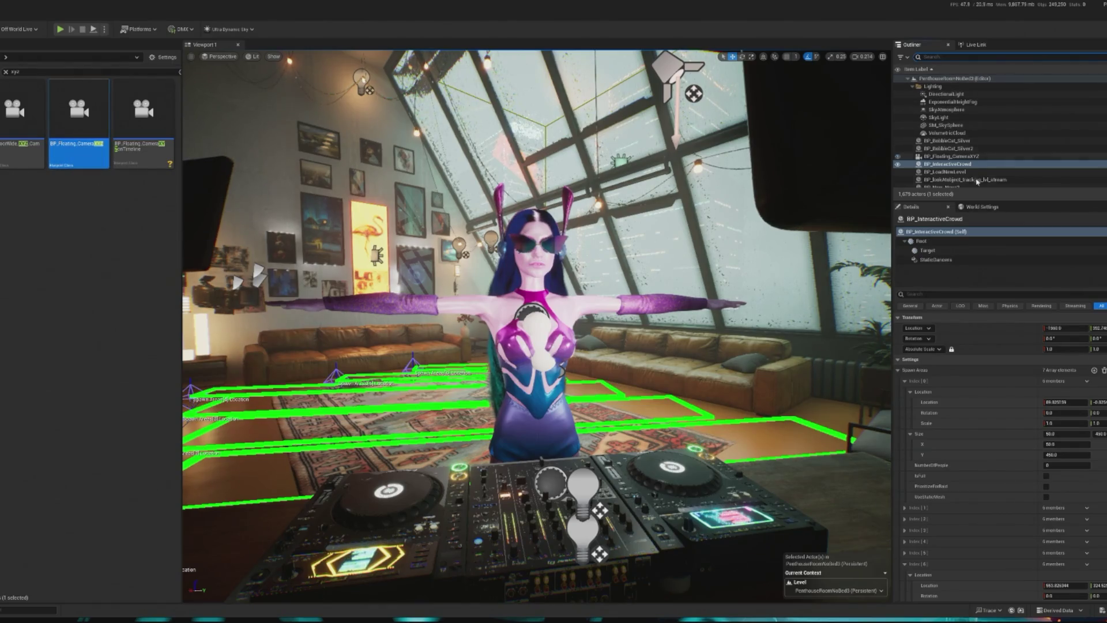
text(camera)
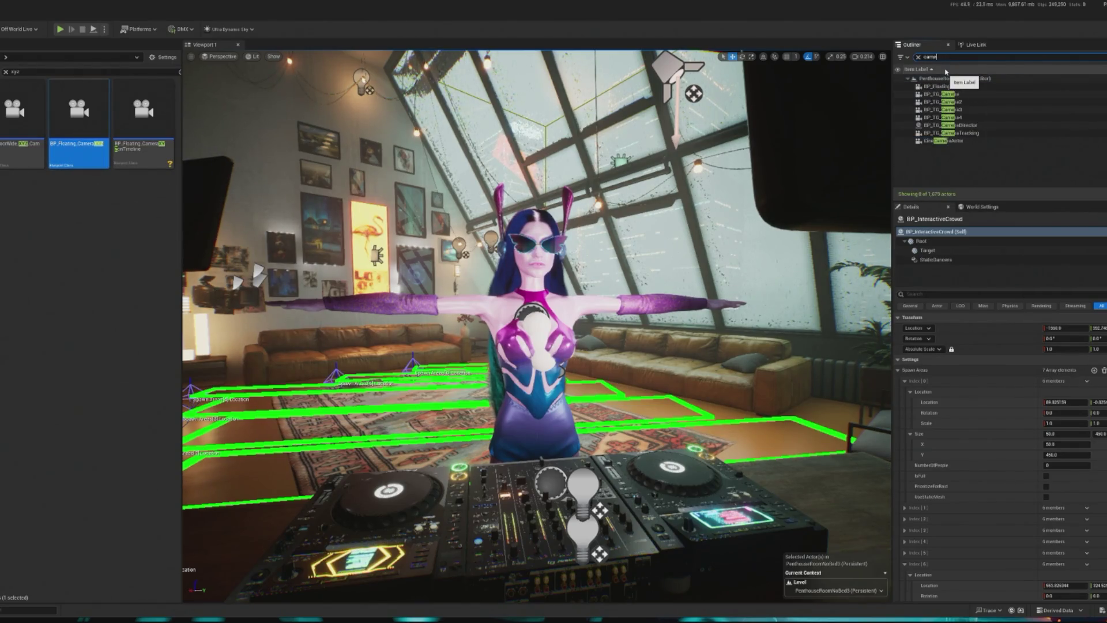
click(982, 118)
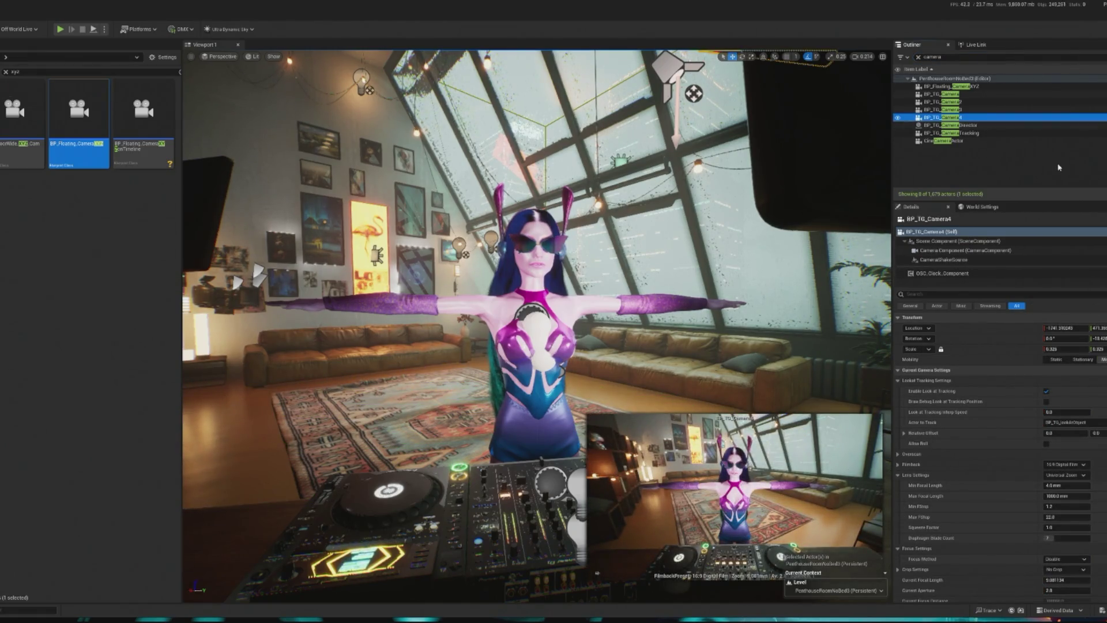
click(1028, 86)
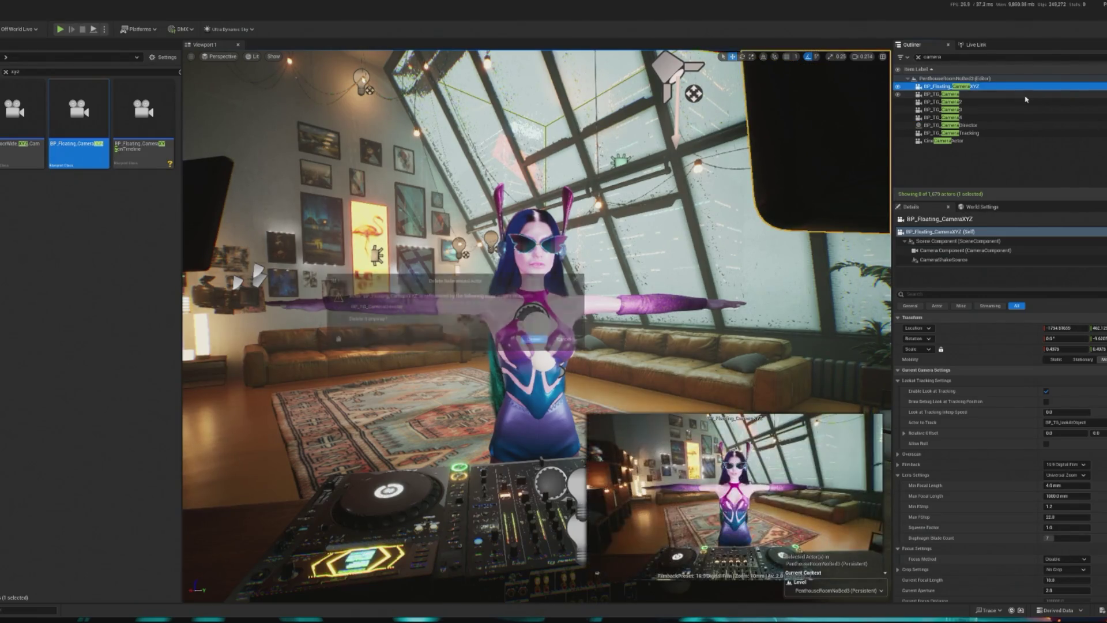
click(535, 340)
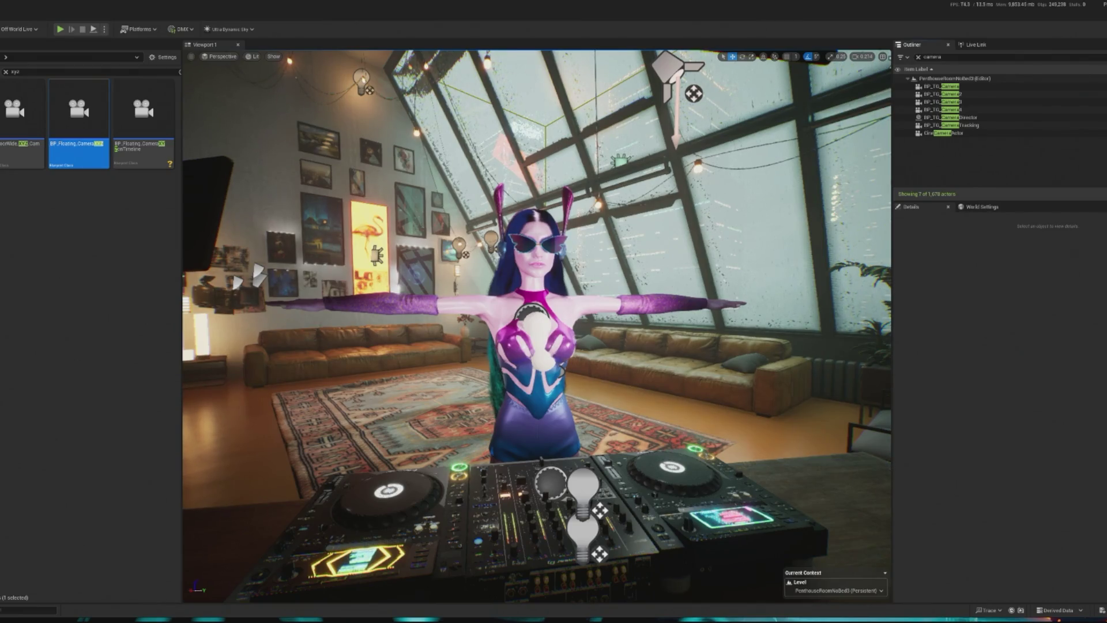
click(15, 71)
Find BP_CameraSystem in the Content Browser and drop it onto the room's rug.
text(camera system)
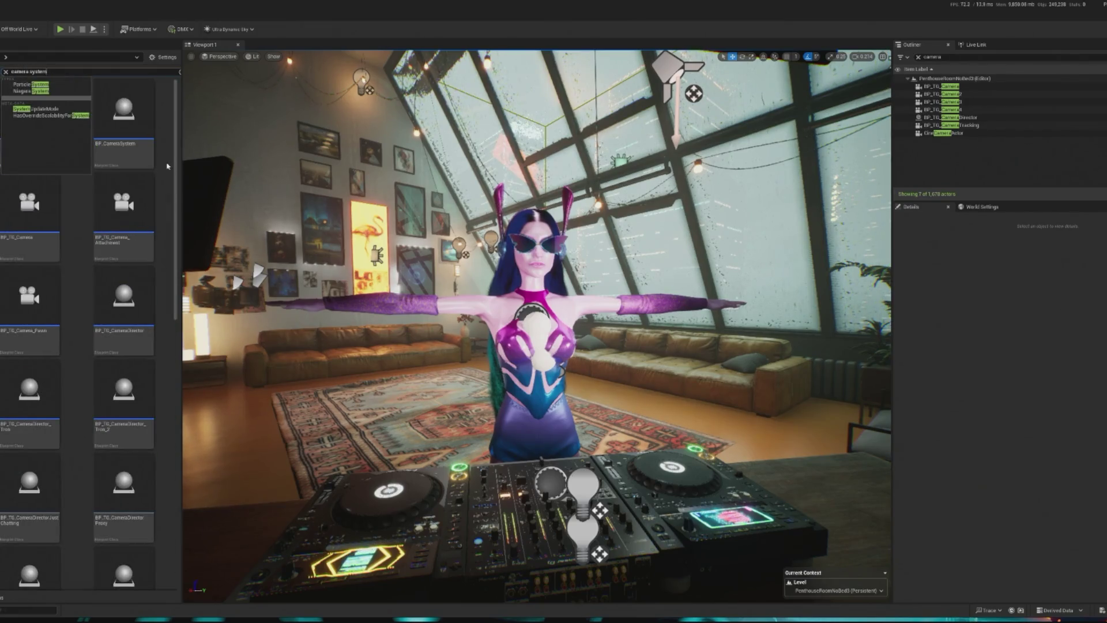
click(168, 166)
mouse_move(124, 153)
mouse_down()
mouse_move(179, 167)
mouse_move(357, 406)
mouse_move(426, 439)
mouse_up()
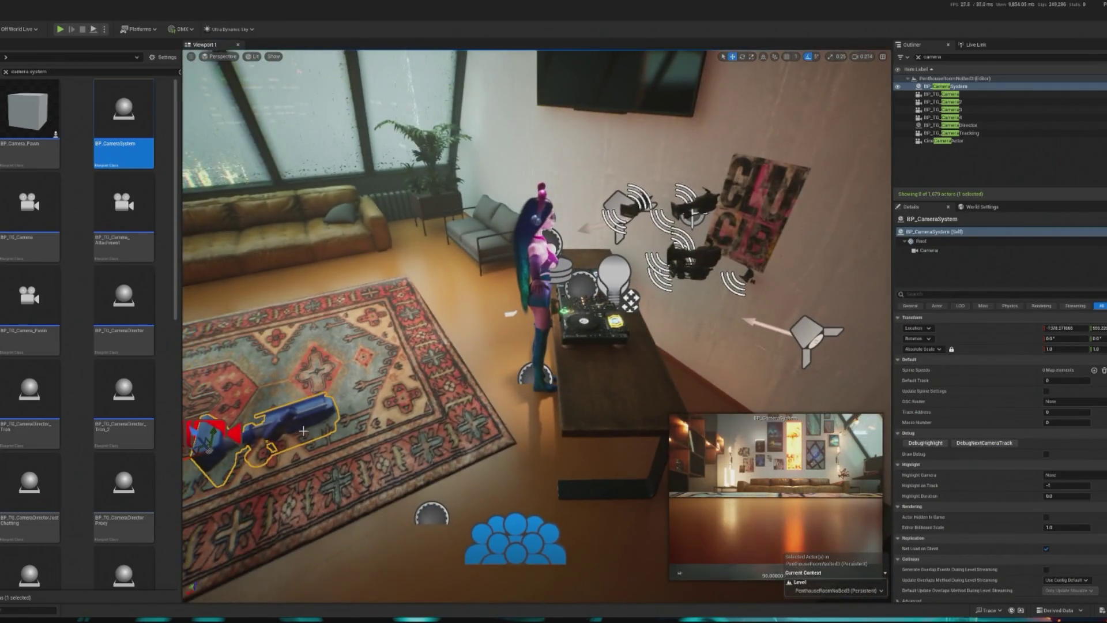
Position the camera system beside the wall cameras and add a Spline component.
drag(187, 459, 657, 438)
key(f)
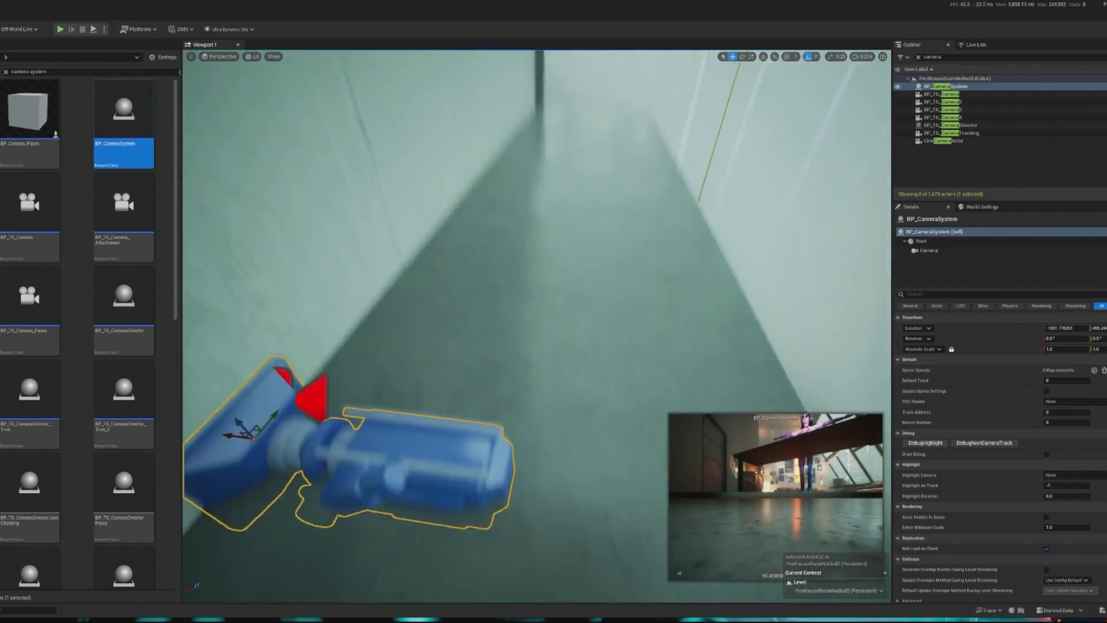
mouse_move(377, 353)
mouse_down()
mouse_move(489, 360)
mouse_move(511, 346)
mouse_move(461, 323)
mouse_move(473, 323)
mouse_up()
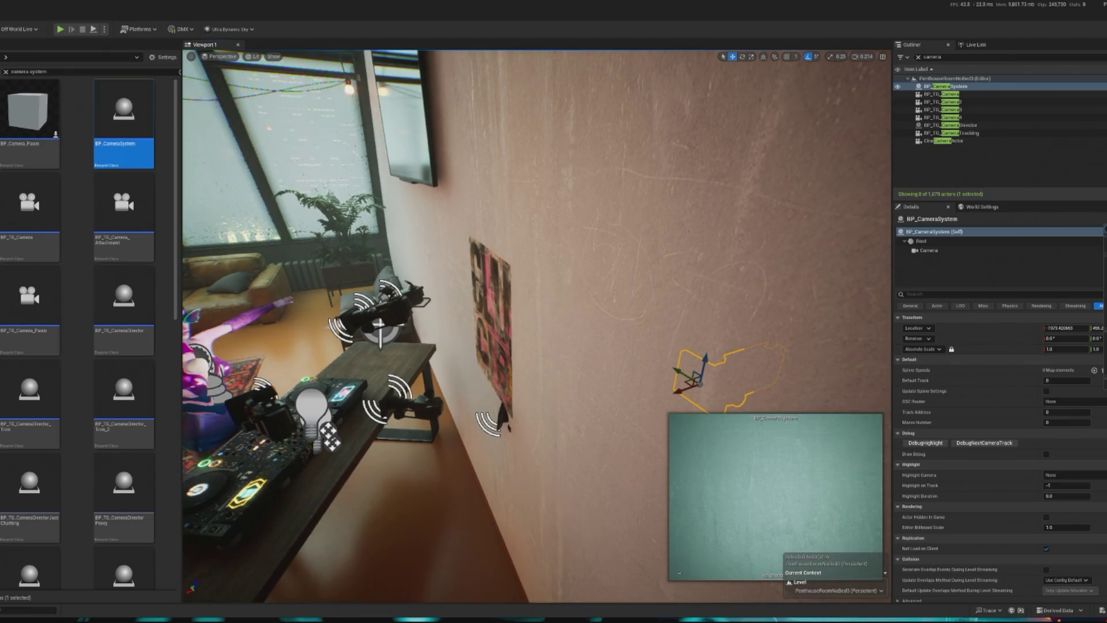
key(Return)
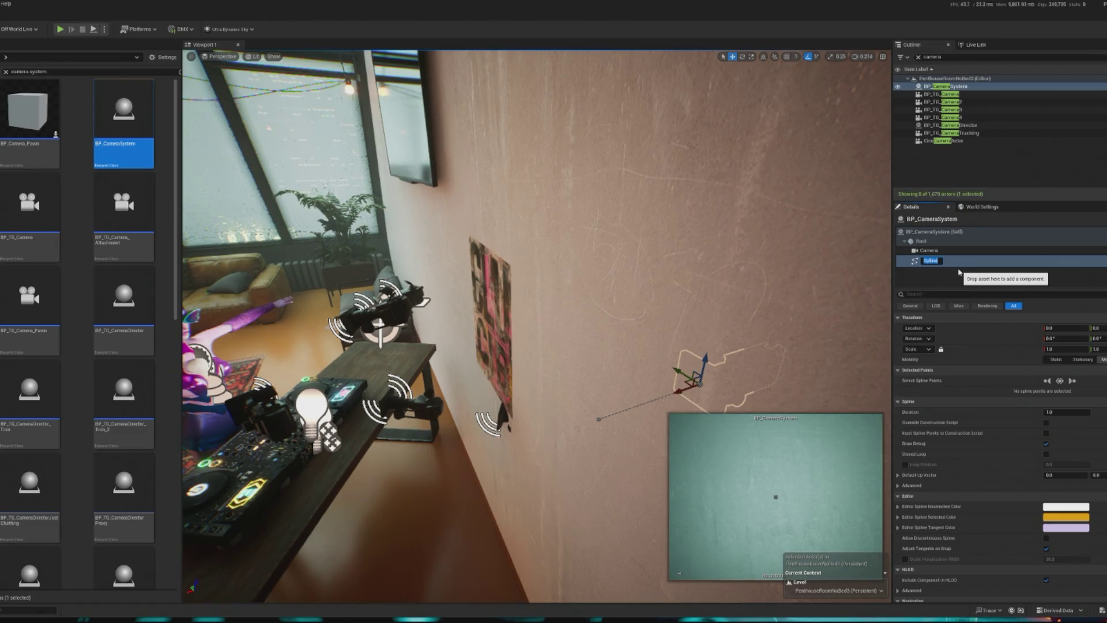
Name the spline OnDecksPan, then move and rotate its end point across the decks.
text(n3)
key(Return)
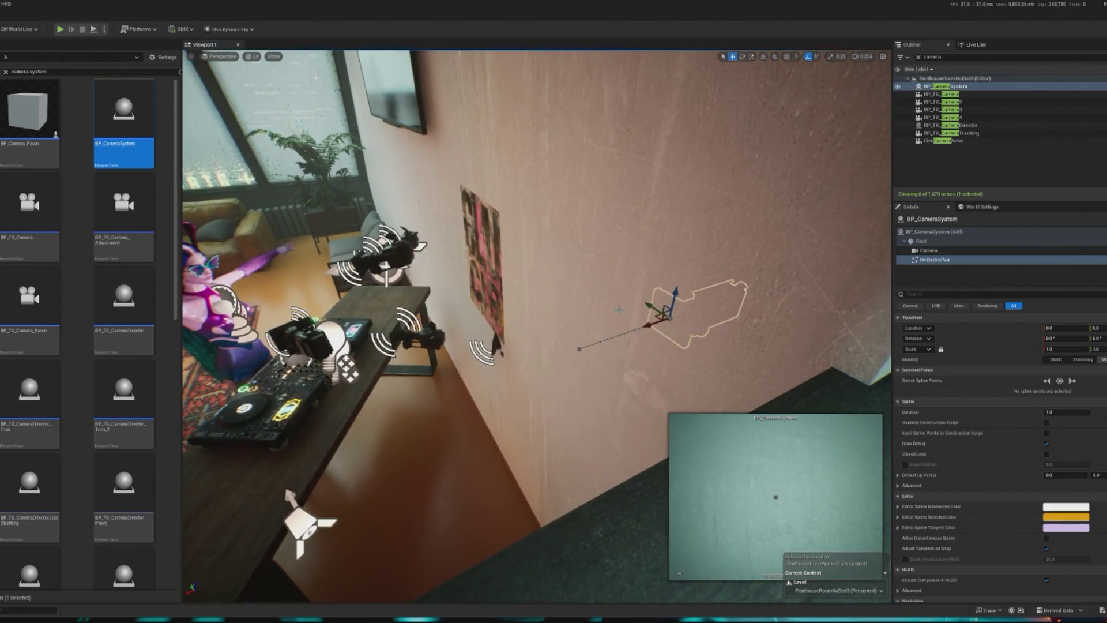
mouse_move(652, 327)
mouse_down()
mouse_move(603, 317)
mouse_move(648, 316)
mouse_move(446, 371)
mouse_move(439, 327)
mouse_up()
key(f)
key(e)
mouse_move(649, 282)
mouse_down()
mouse_move(750, 368)
mouse_move(636, 229)
mouse_move(576, 236)
mouse_move(537, 277)
mouse_move(542, 230)
mouse_up()
Move the OnDecksPan spline onto the DJ table and add points stretching it past the table's left end.
key(w)
mouse_move(460, 225)
mouse_down()
mouse_move(663, 186)
mouse_move(697, 204)
mouse_up()
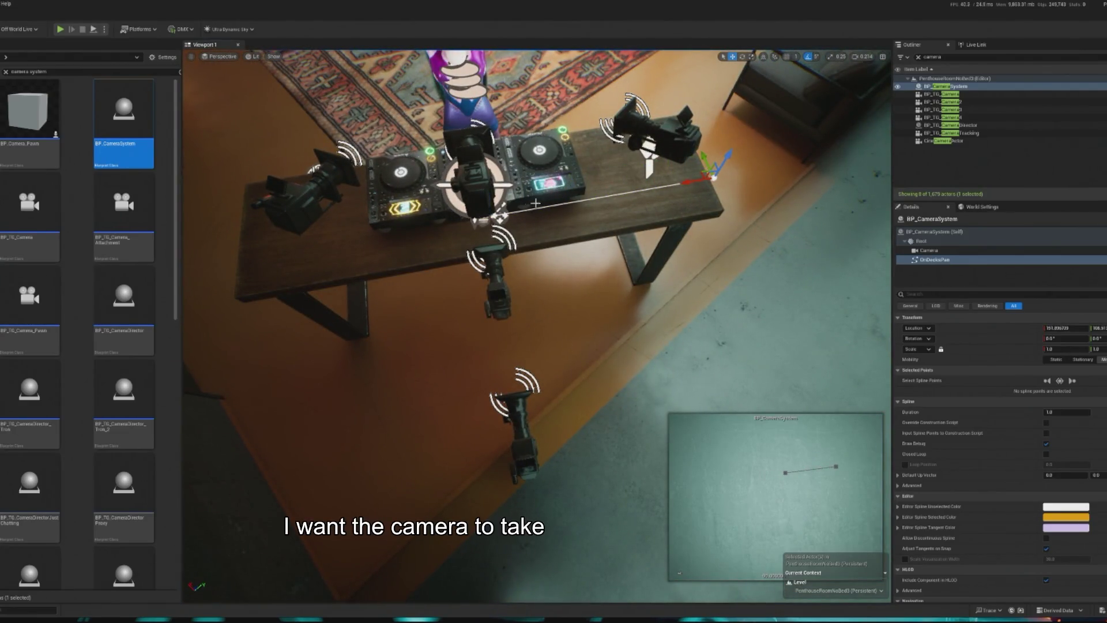
drag(499, 218, 470, 220)
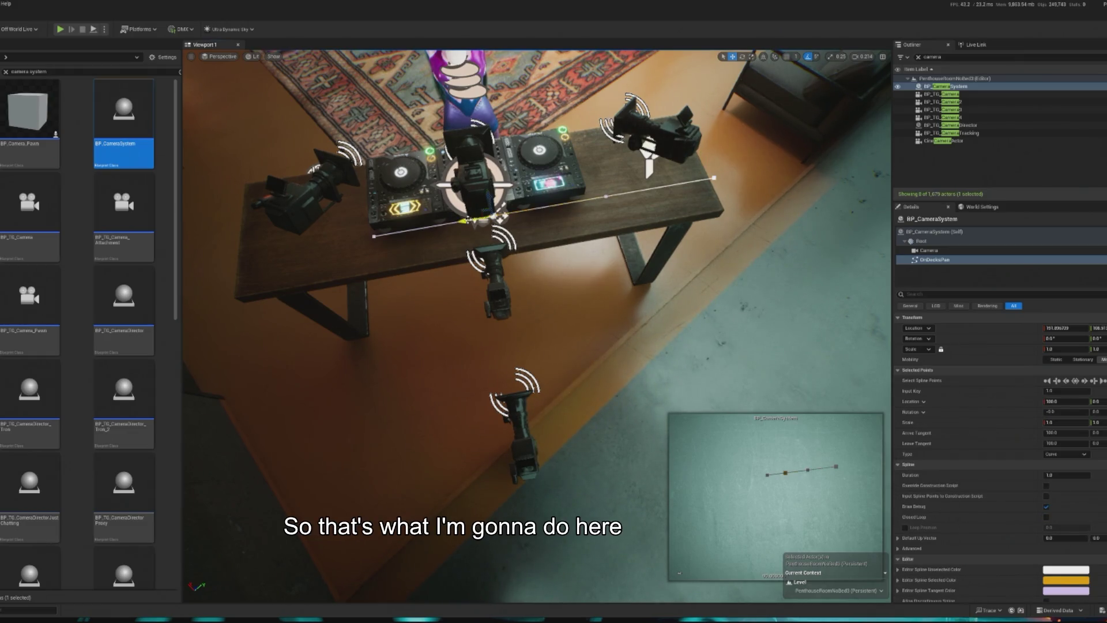
drag(470, 220, 278, 252)
key(f)
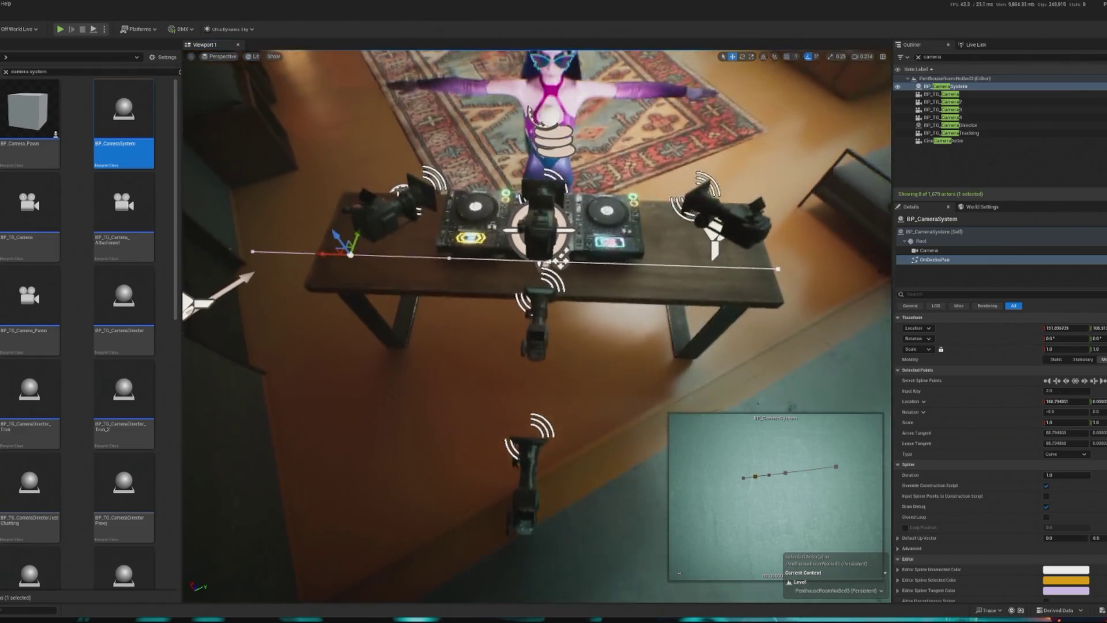
scroll(988, 520, down, 3)
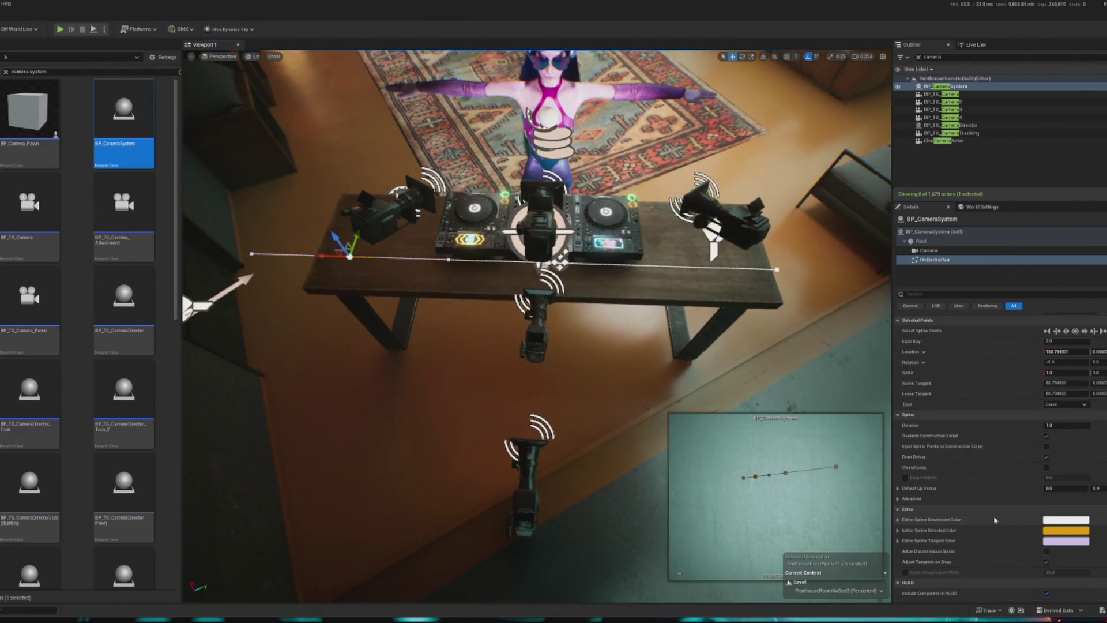
Select BP_CameraSystem's own properties and enable Draw Debug to show its green tracking line.
scroll(1036, 456, down, 5)
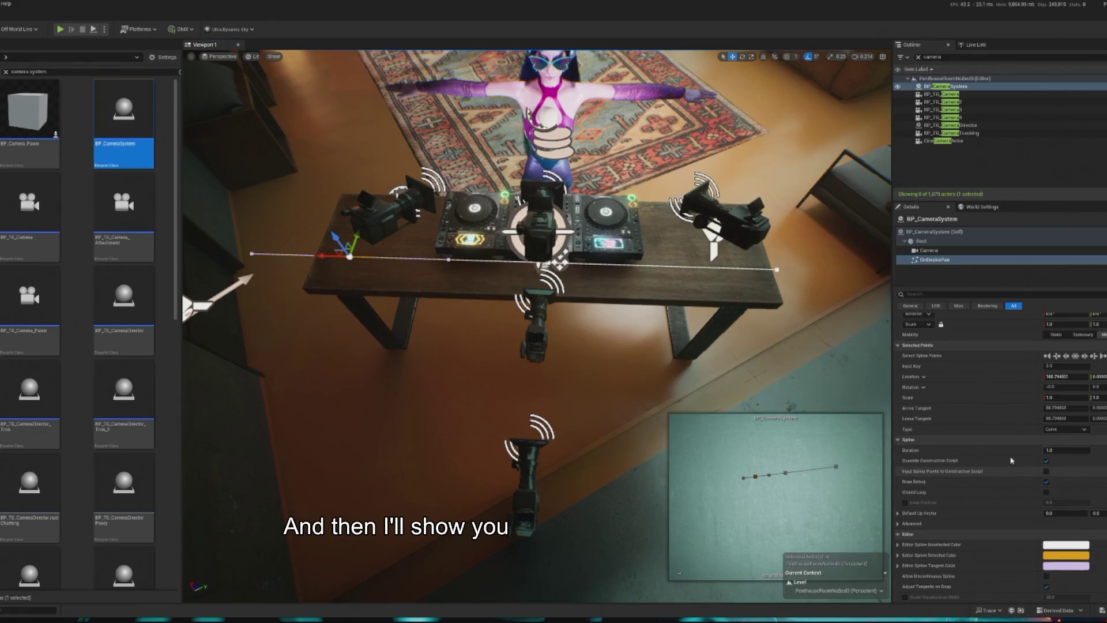
click(934, 232)
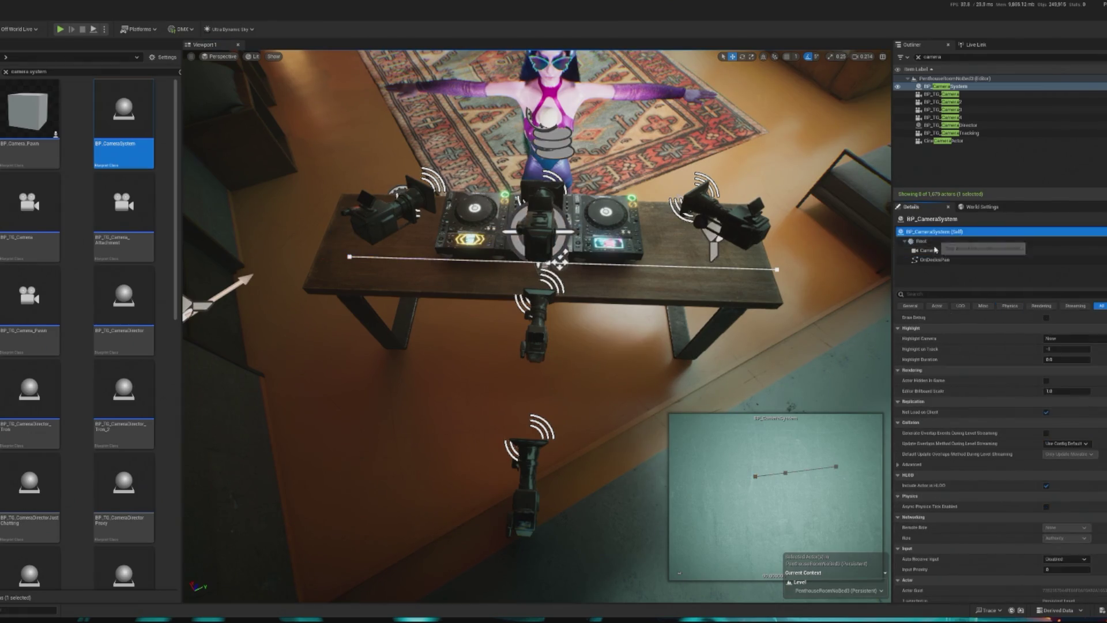
scroll(1038, 434, up, 3)
scroll(1038, 433, up, 1)
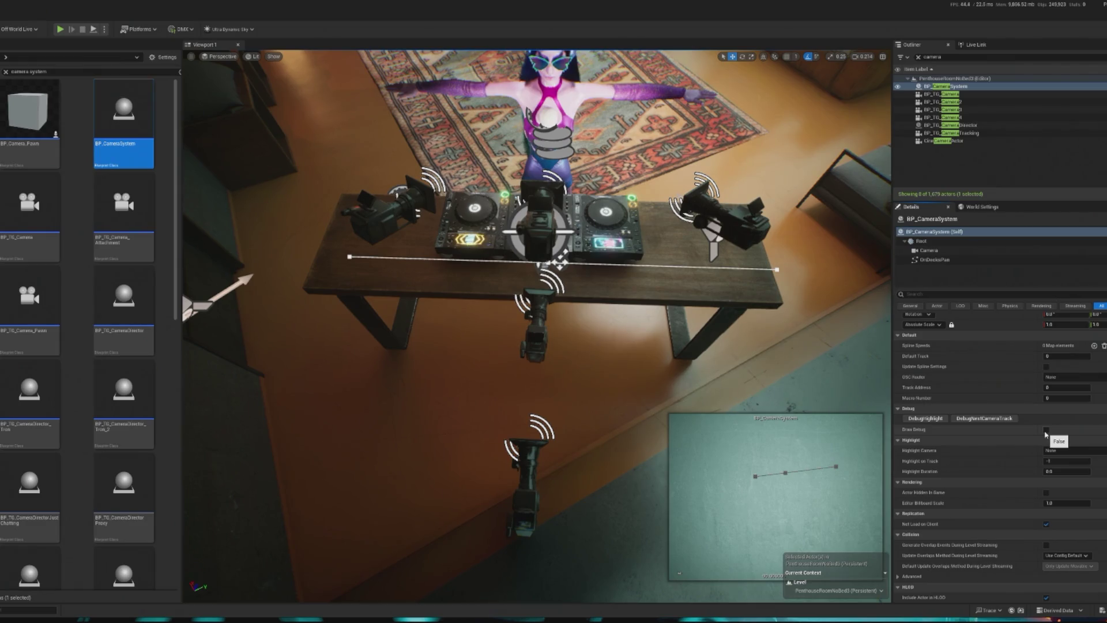
scroll(1046, 434, up, 2)
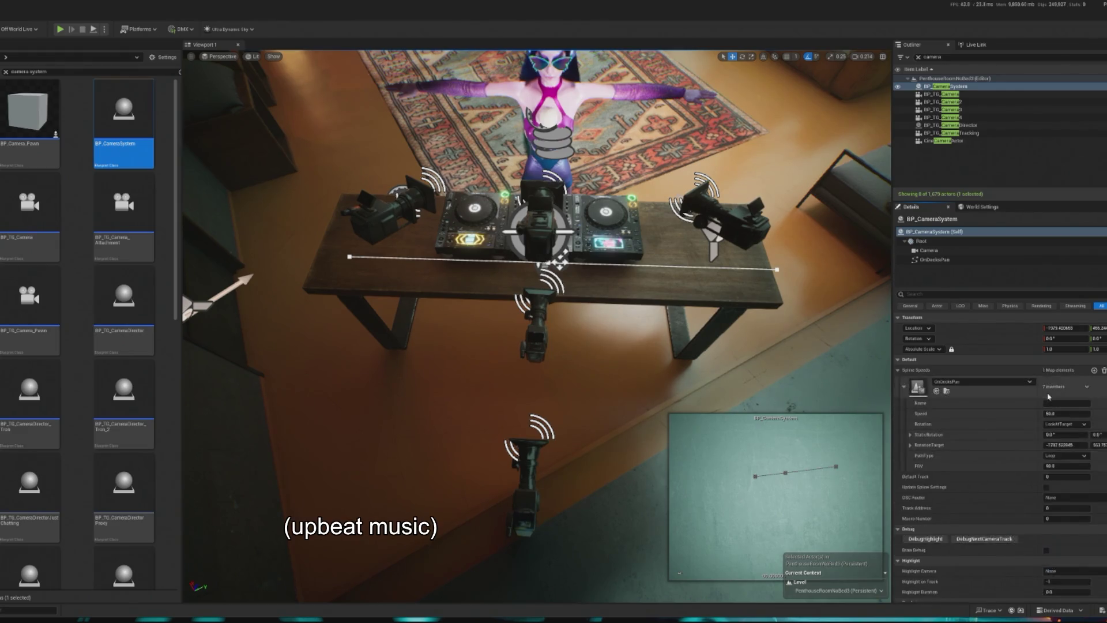
scroll(974, 514, down, 4)
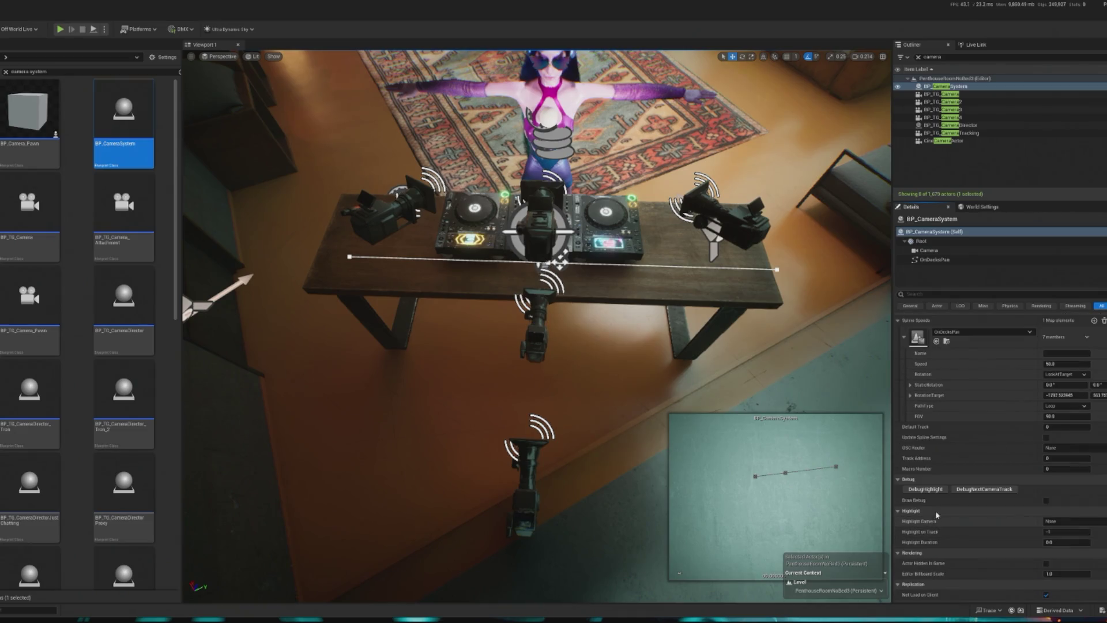
click(1046, 500)
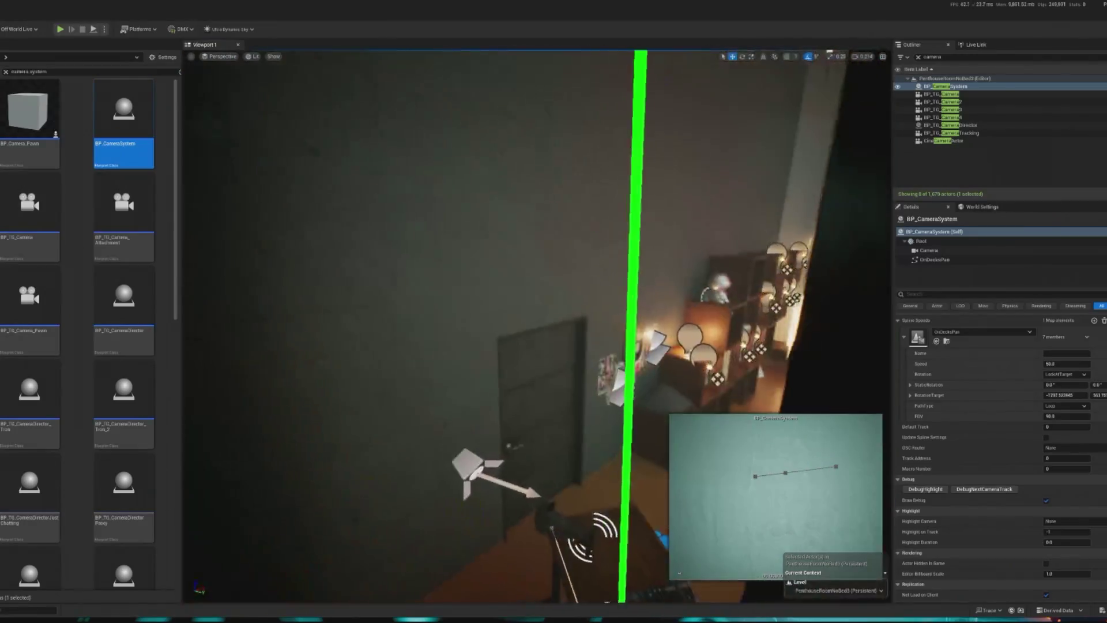
Move the OnDecksPan look-at rotation target to about 349, raising it toward the DJ at her decks.
scroll(1001, 462, up, 1)
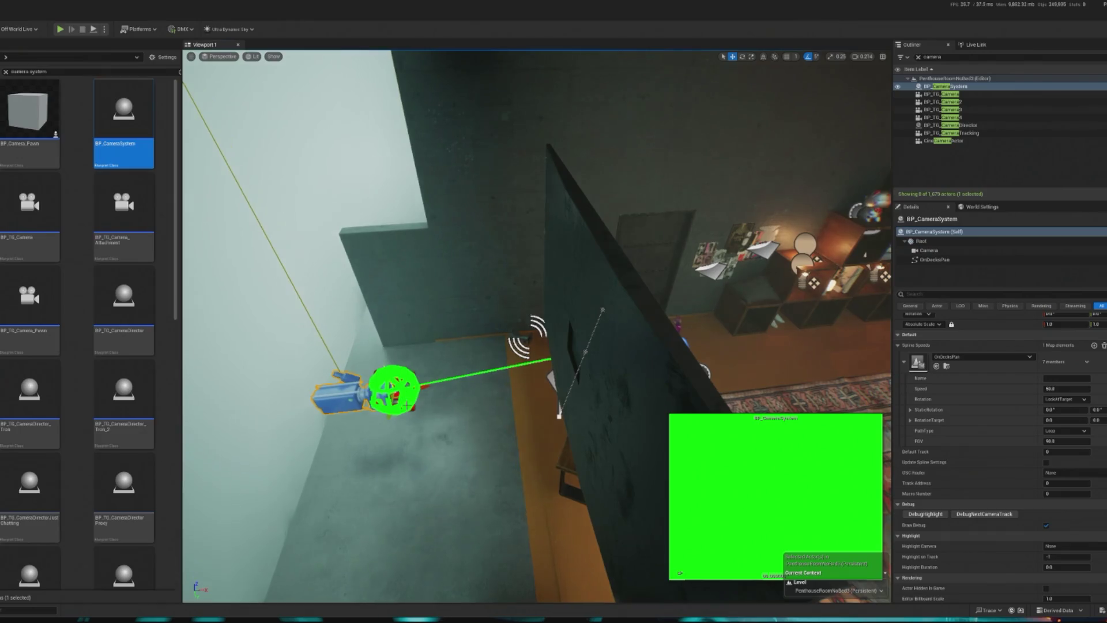
mouse_move(1059, 421)
mouse_down()
mouse_move(1045, 421)
mouse_move(1056, 421)
mouse_up()
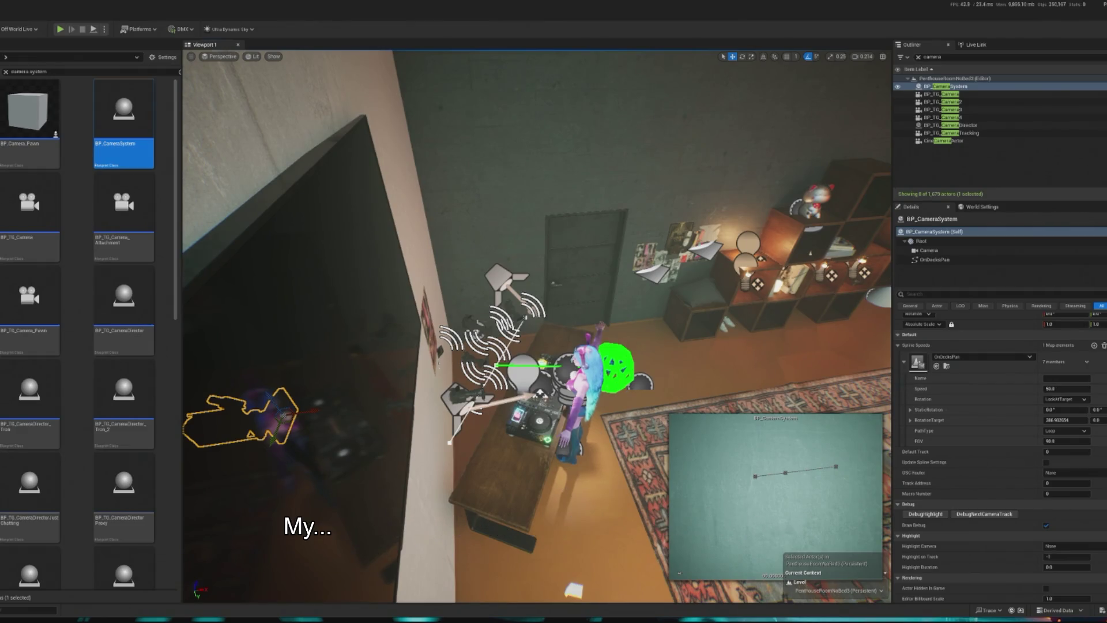
key(f)
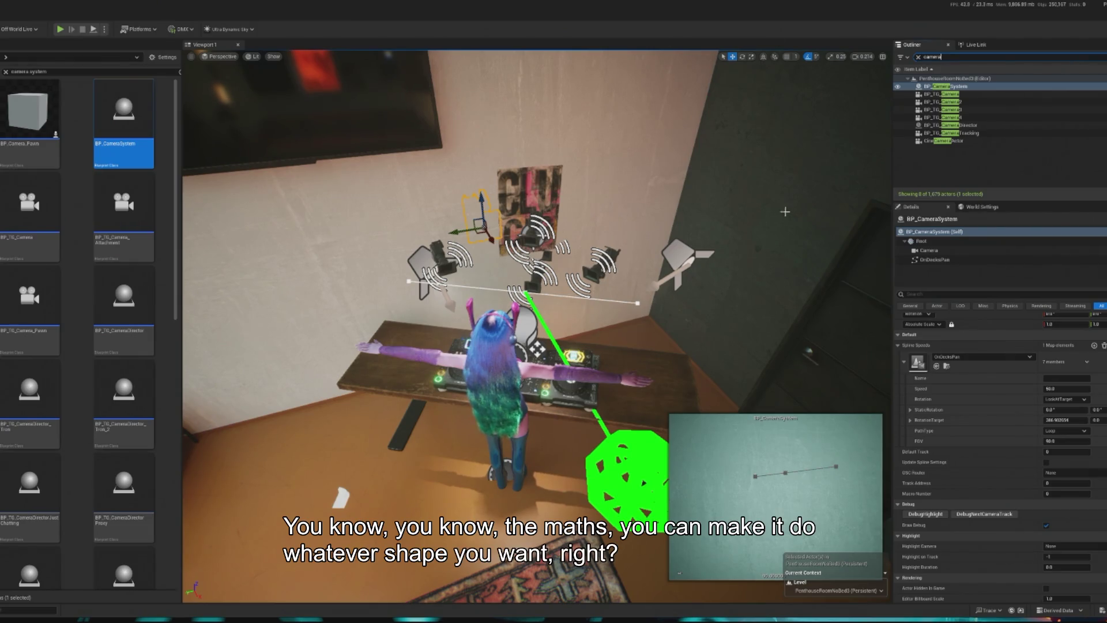
drag(733, 356, 721, 359)
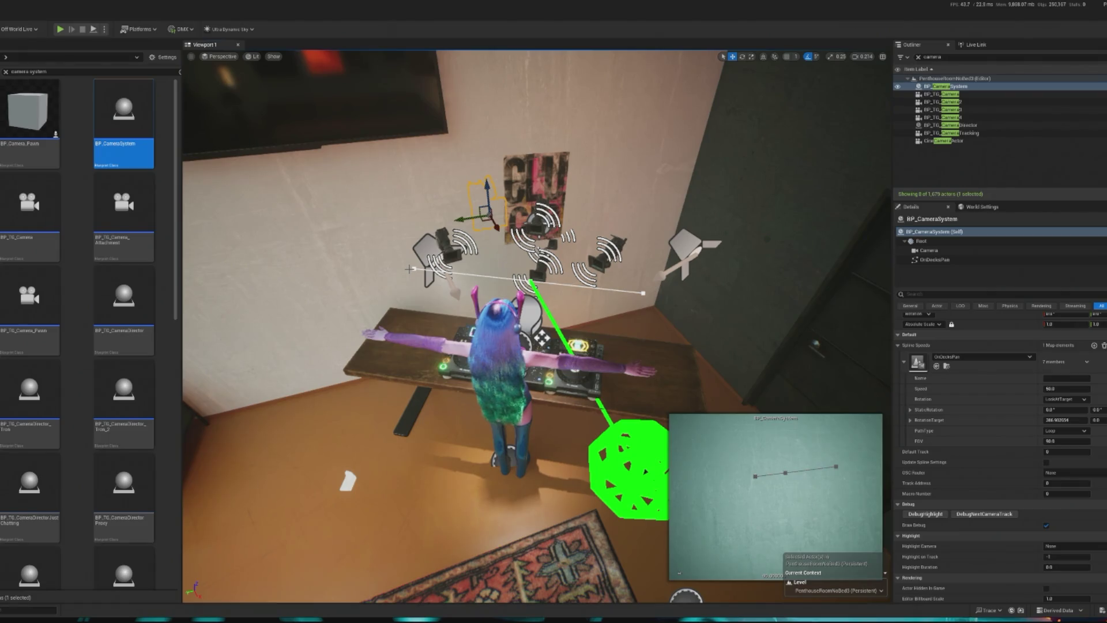
mouse_move(630, 340)
mouse_down()
mouse_move(513, 326)
mouse_move(496, 311)
mouse_move(520, 346)
mouse_move(502, 331)
mouse_up()
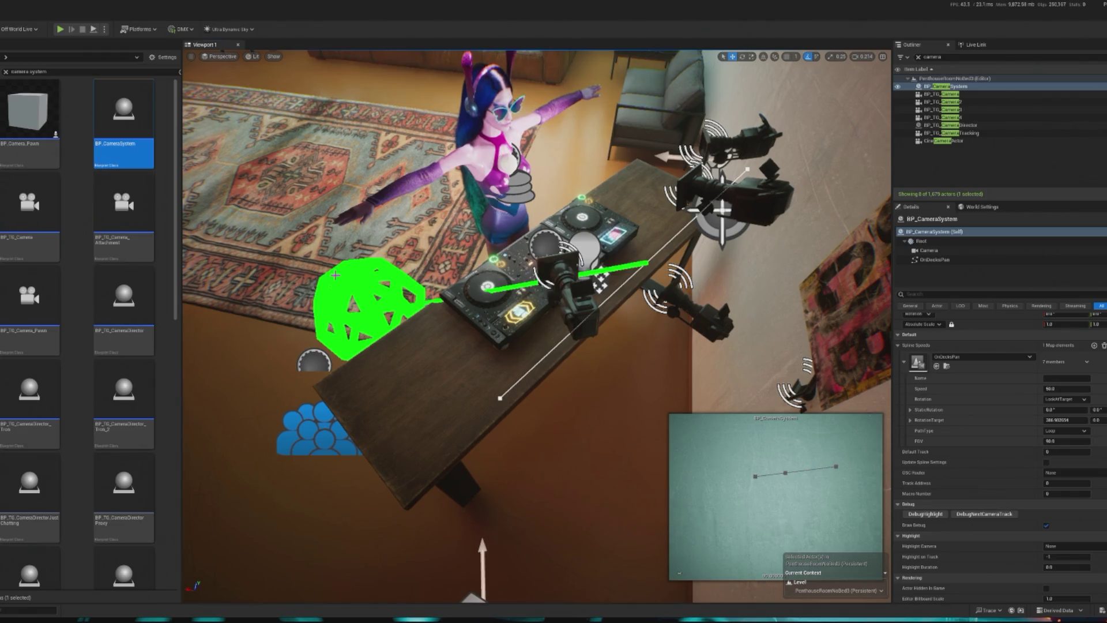
drag(369, 311, 426, 439)
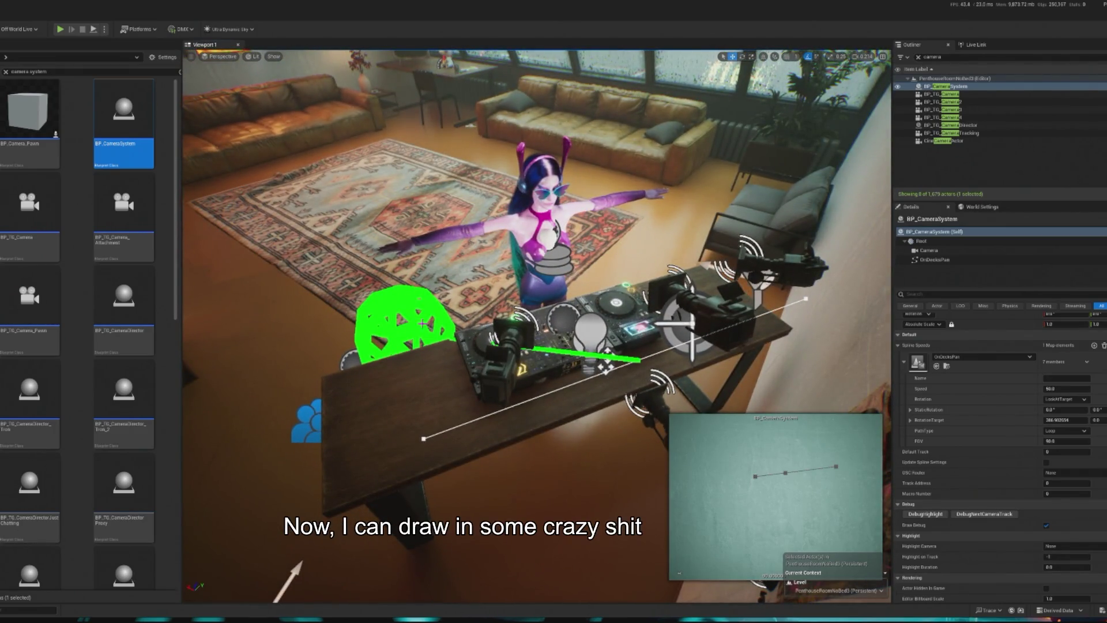
drag(1096, 420, 1106, 420)
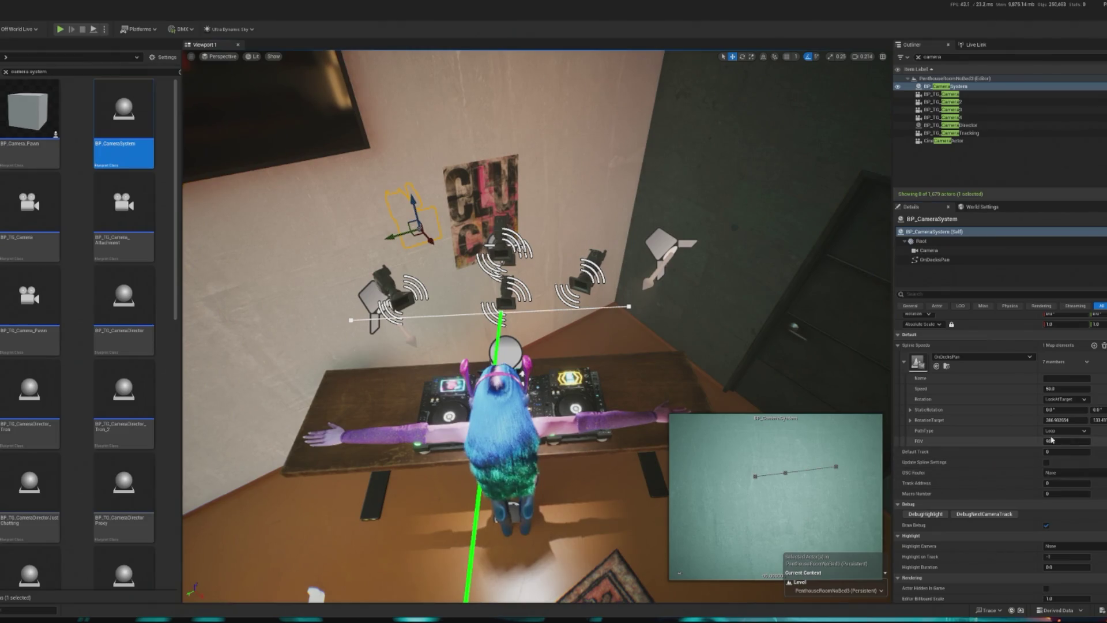
Set the OnDecksPan path type to PingPong and its speed to 1.0.
click(1067, 430)
click(1064, 452)
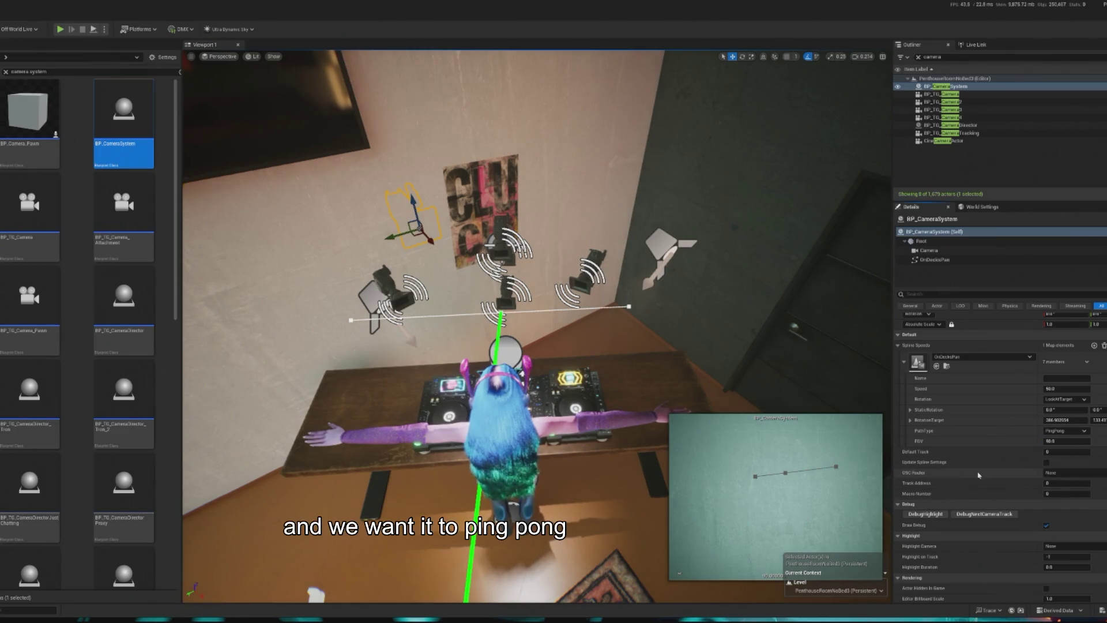
scroll(1089, 450, up, 1)
click(1061, 401)
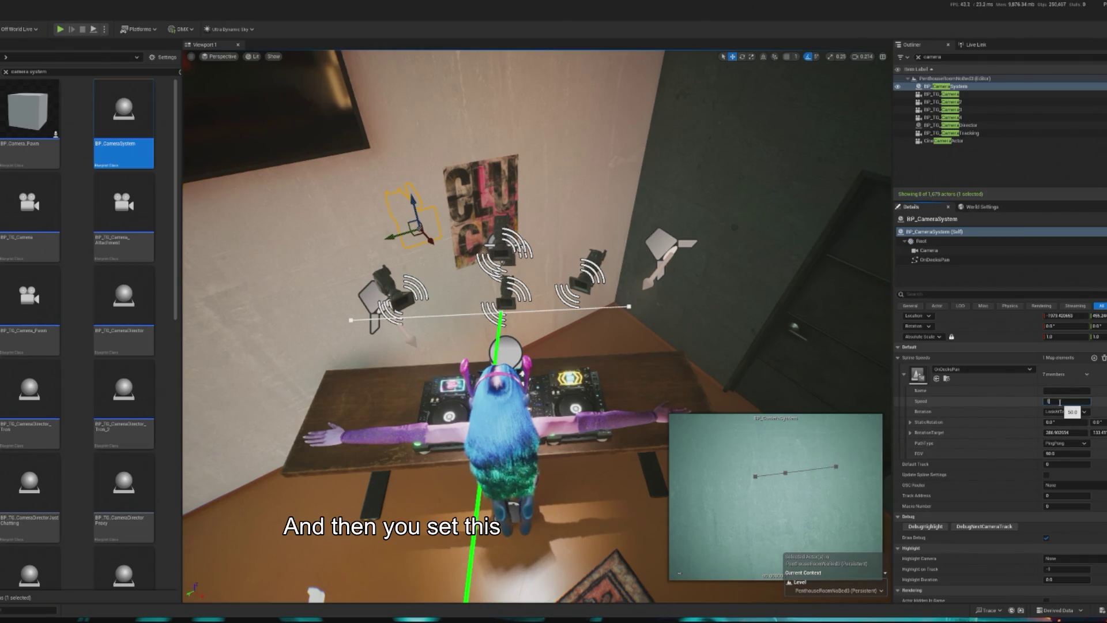
text(1)
key(Return)
Name the entry OnDecksPan, assign BP_SH_OscRouter as OSC Router, and set FOV to 100.
click(1086, 391)
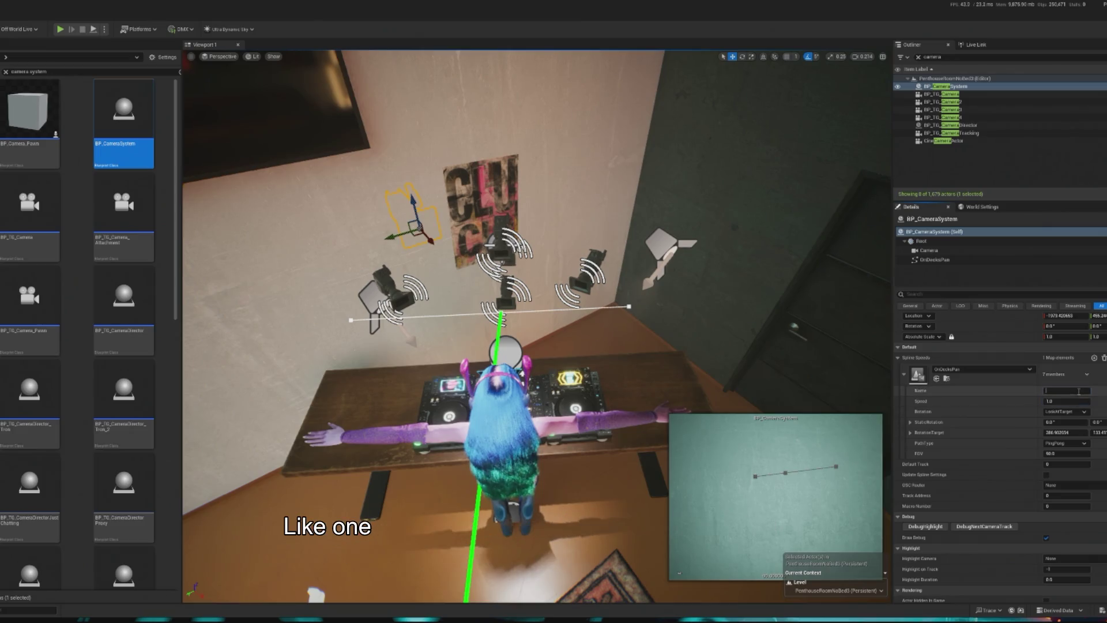
text(OnDecksPan)
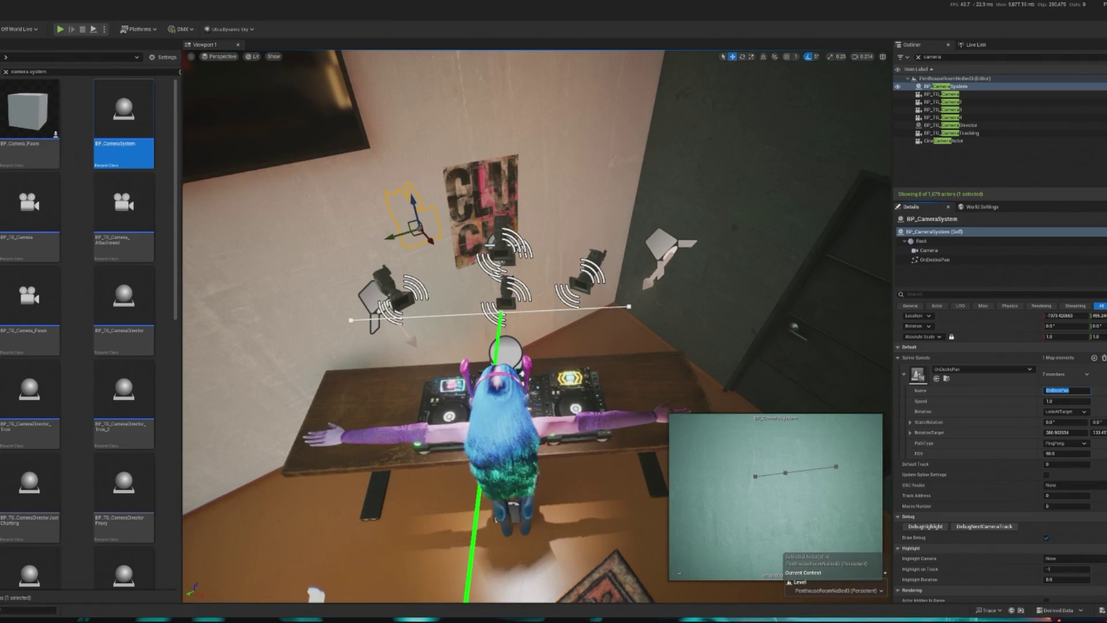
click(1068, 485)
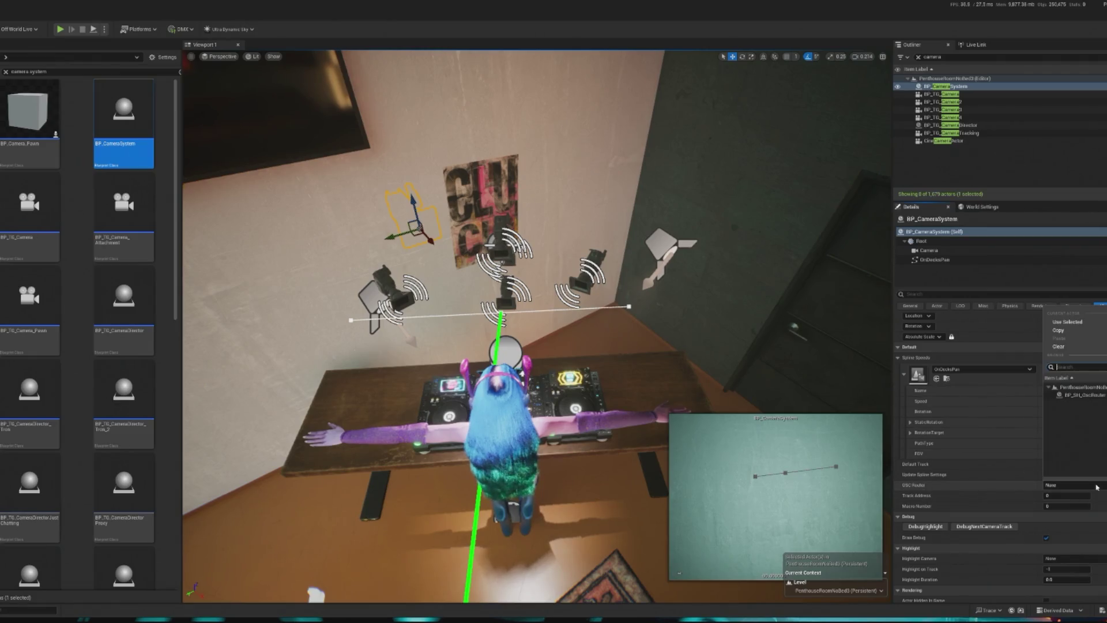
click(1073, 395)
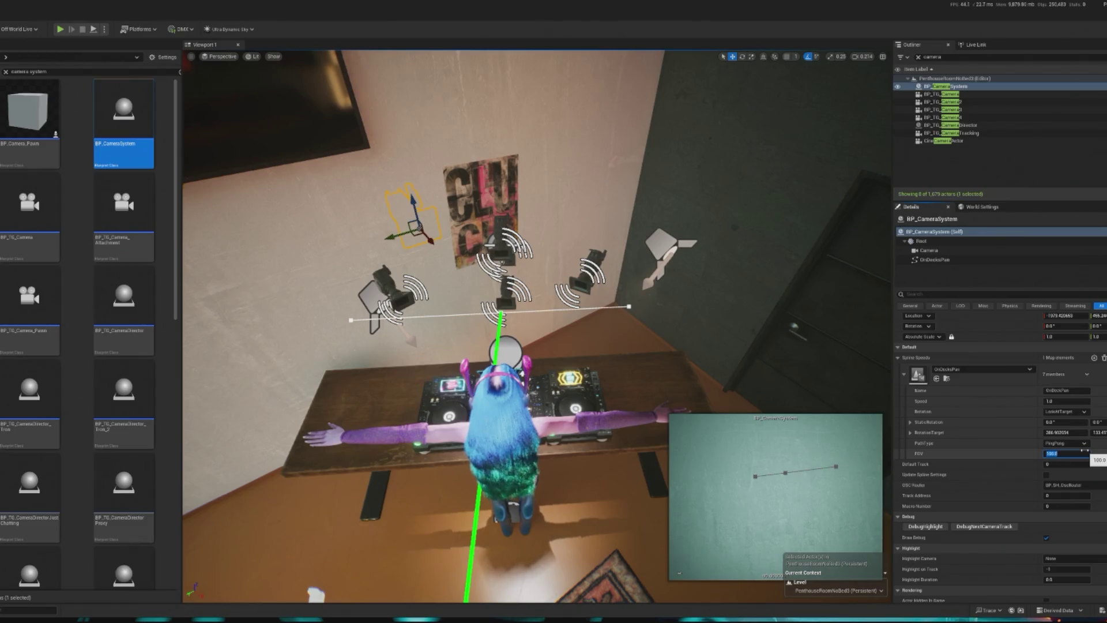
key(Return)
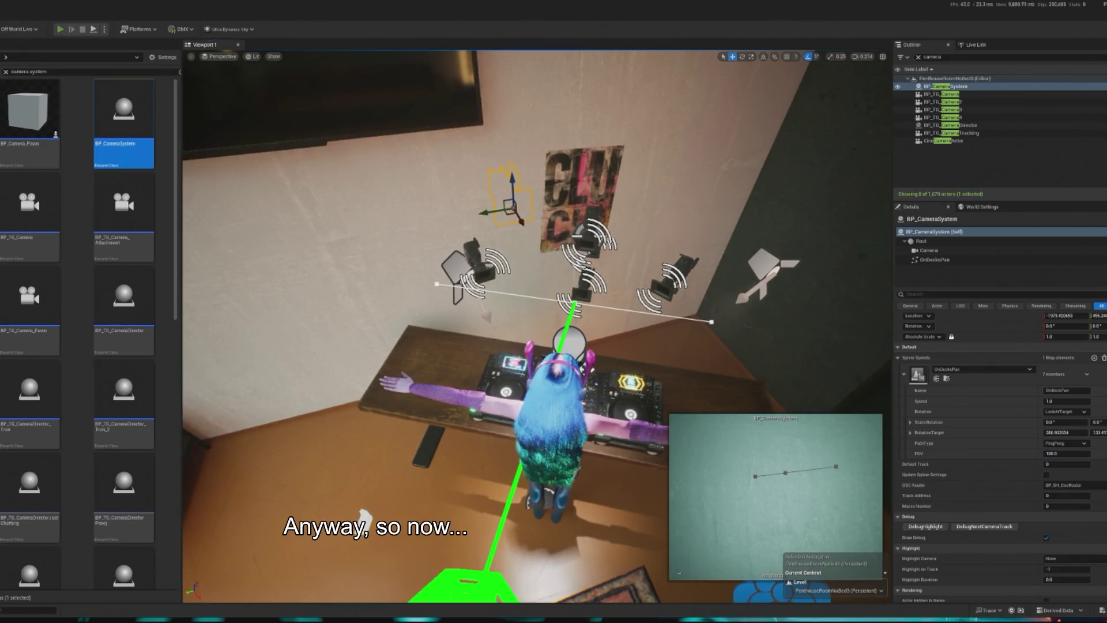
click(59, 29)
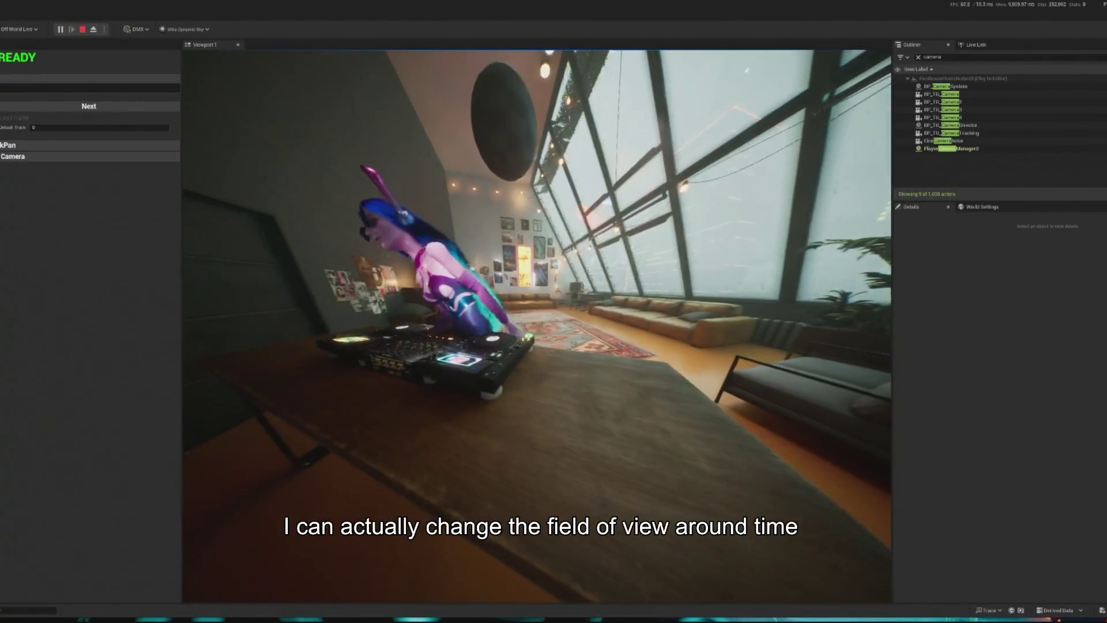
key(Escape)
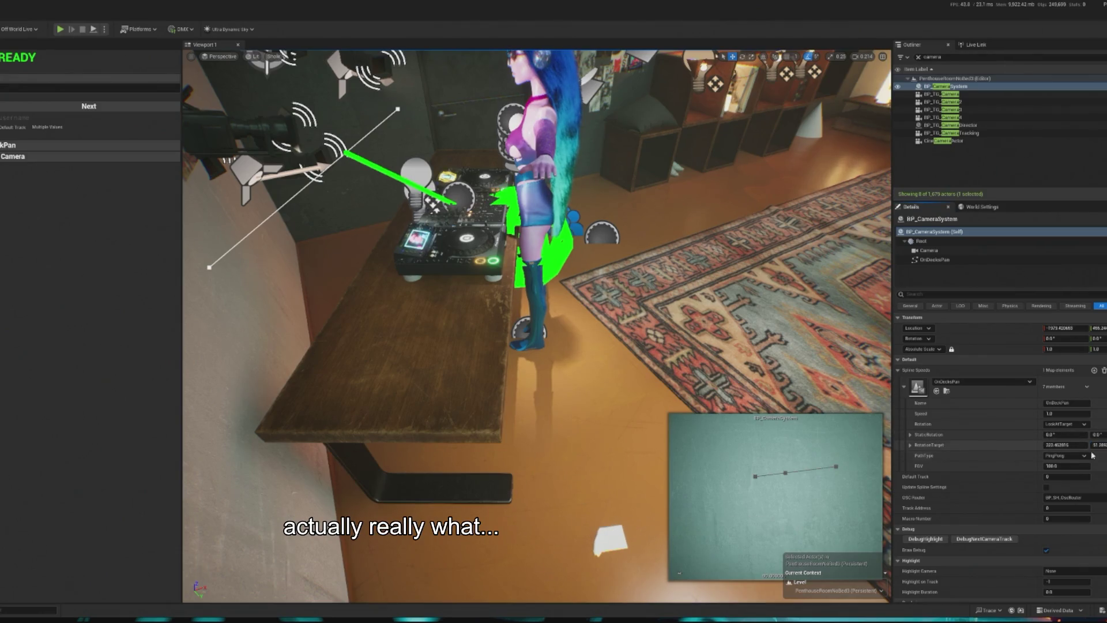
mouse_move(799, 379)
mouse_down()
mouse_move(721, 358)
mouse_move(738, 375)
mouse_move(800, 379)
mouse_up()
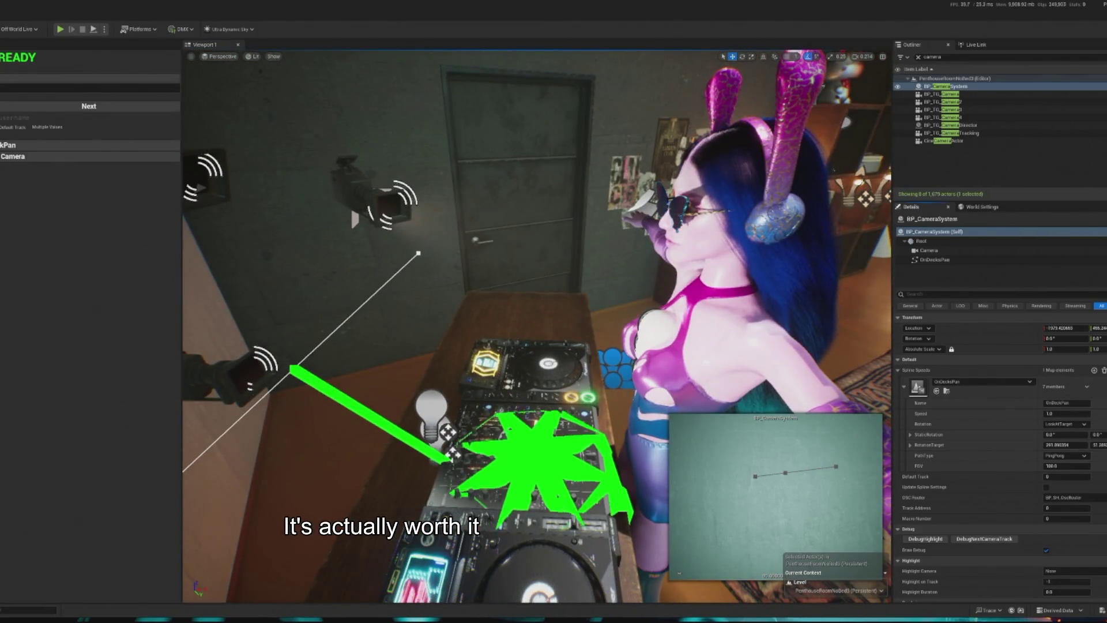
key(alt+p)
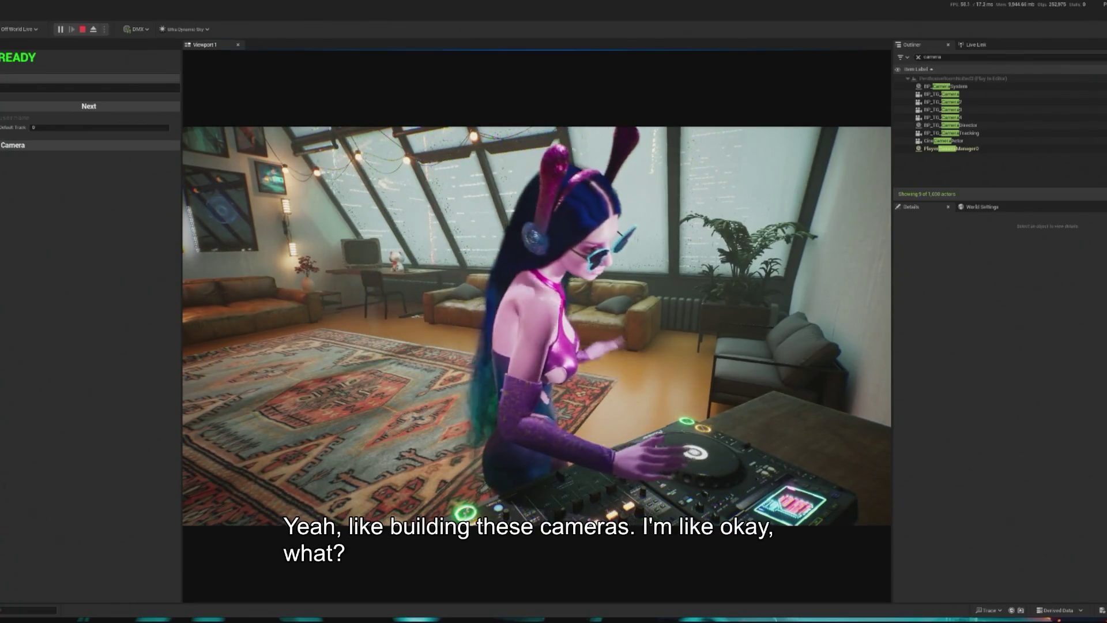
key(shift+F1)
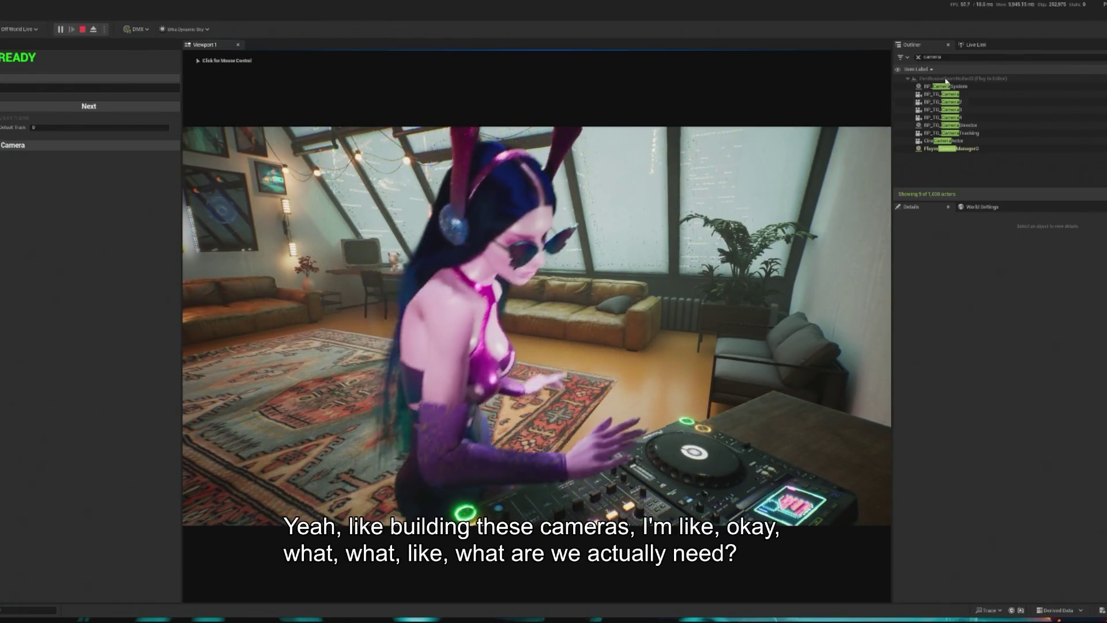
click(918, 56)
click(943, 94)
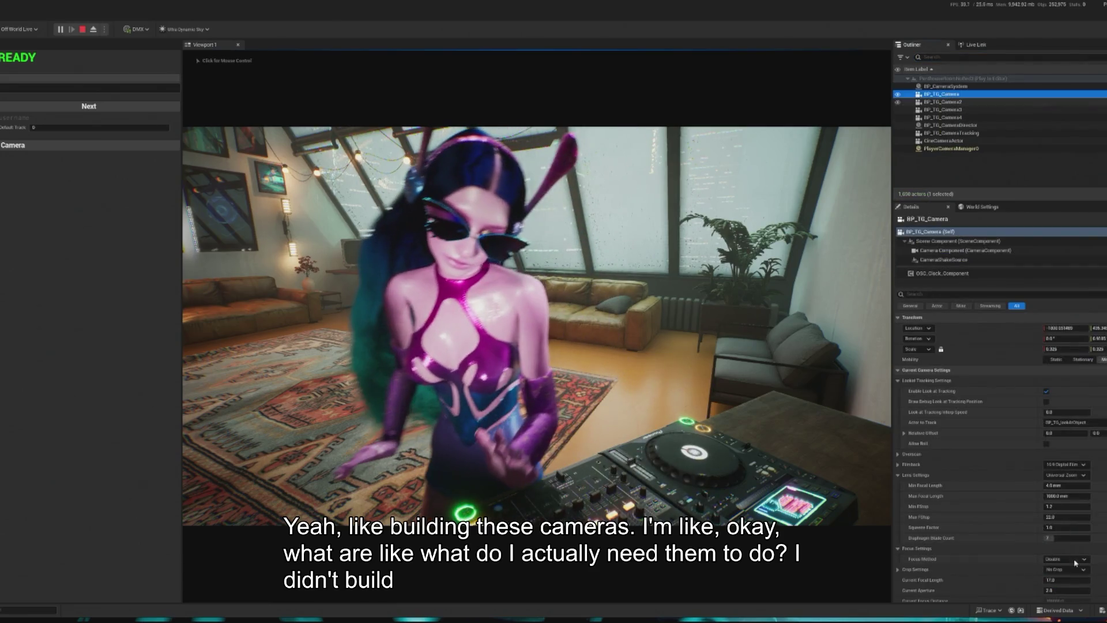
scroll(942, 551, down, 1)
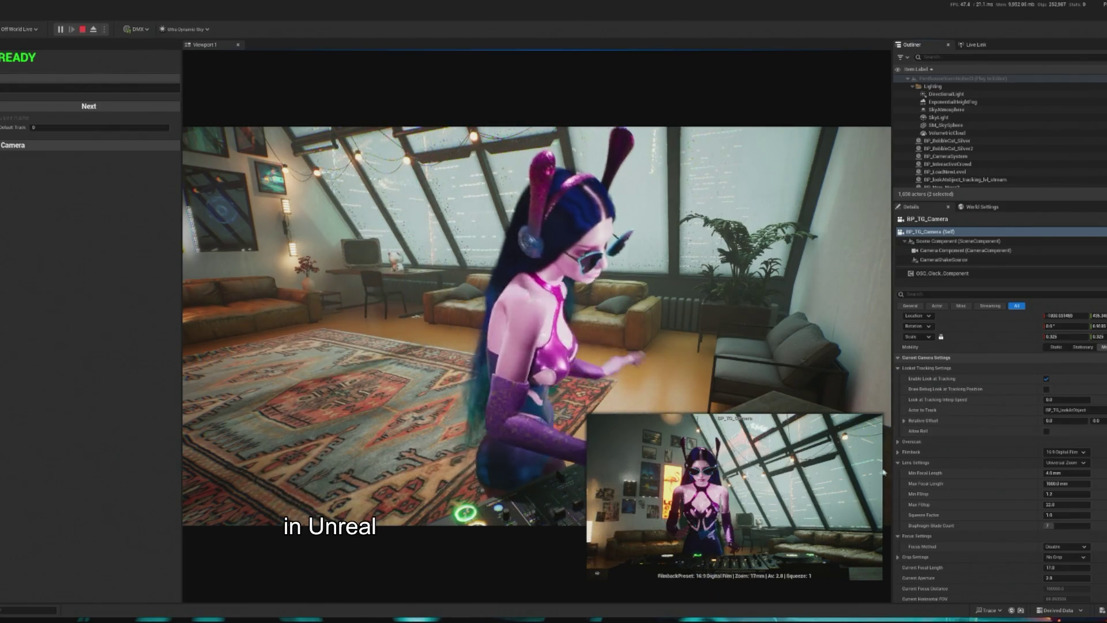
scroll(1005, 412, down, 10)
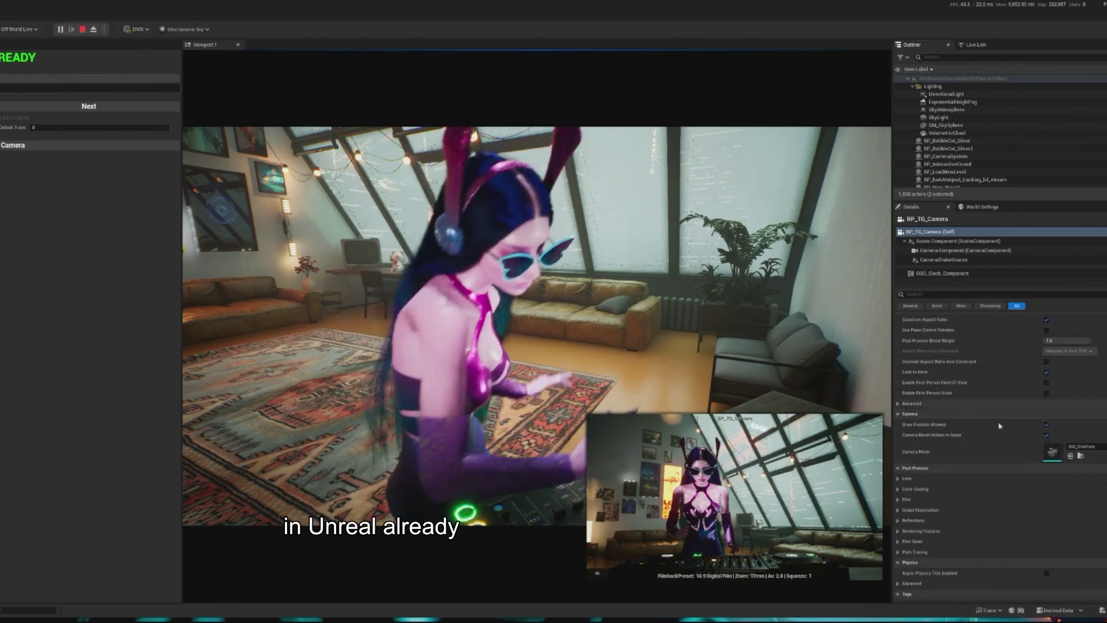
scroll(1005, 413, down, 3)
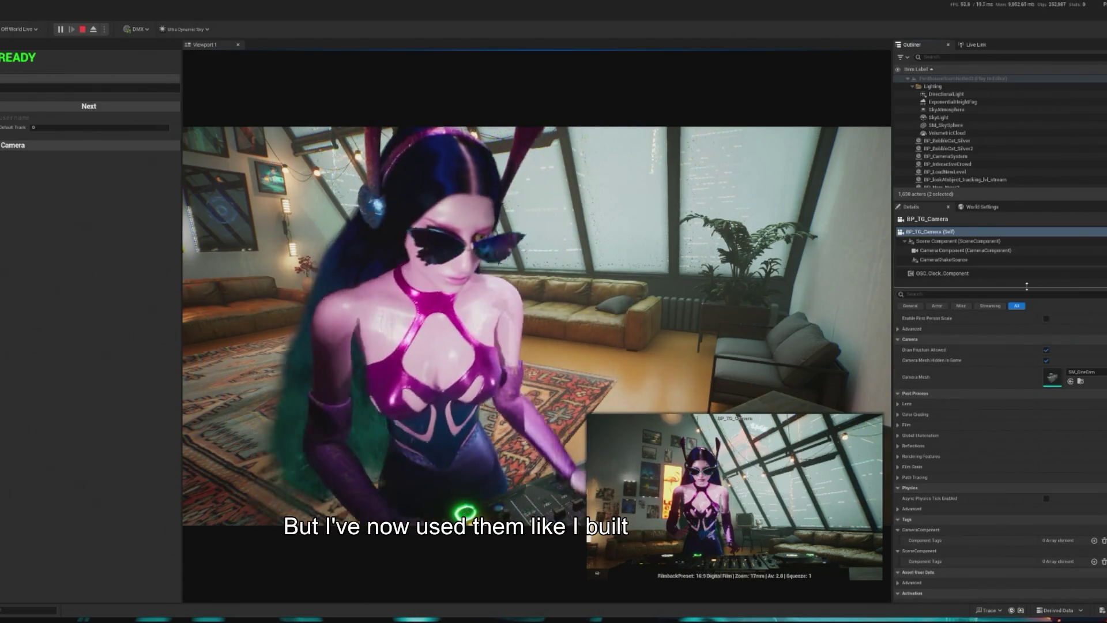
click(946, 156)
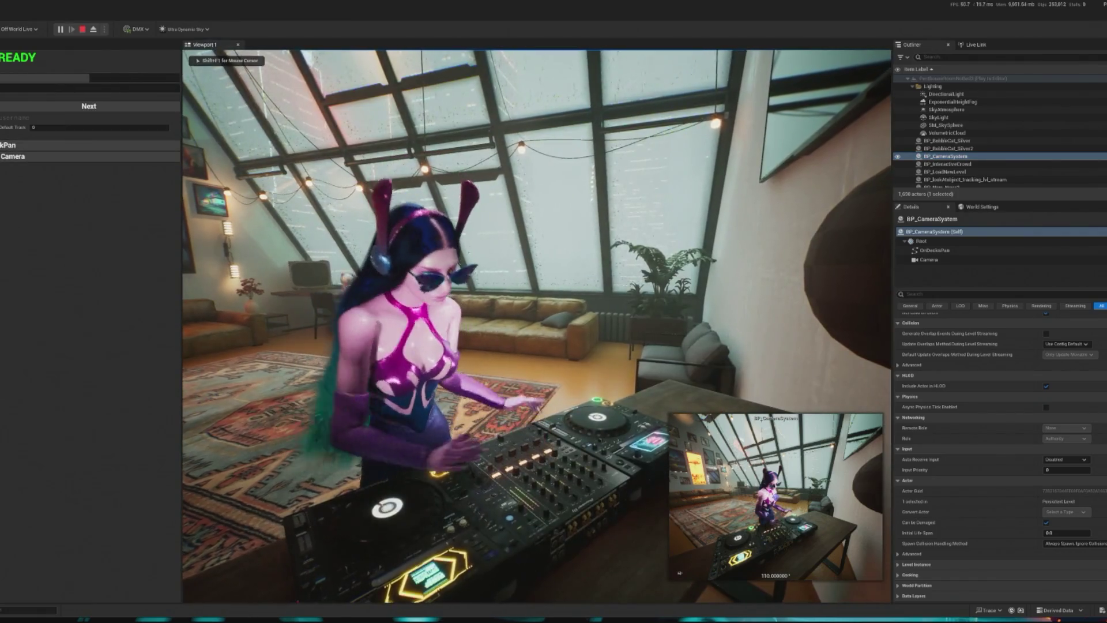
key(Escape)
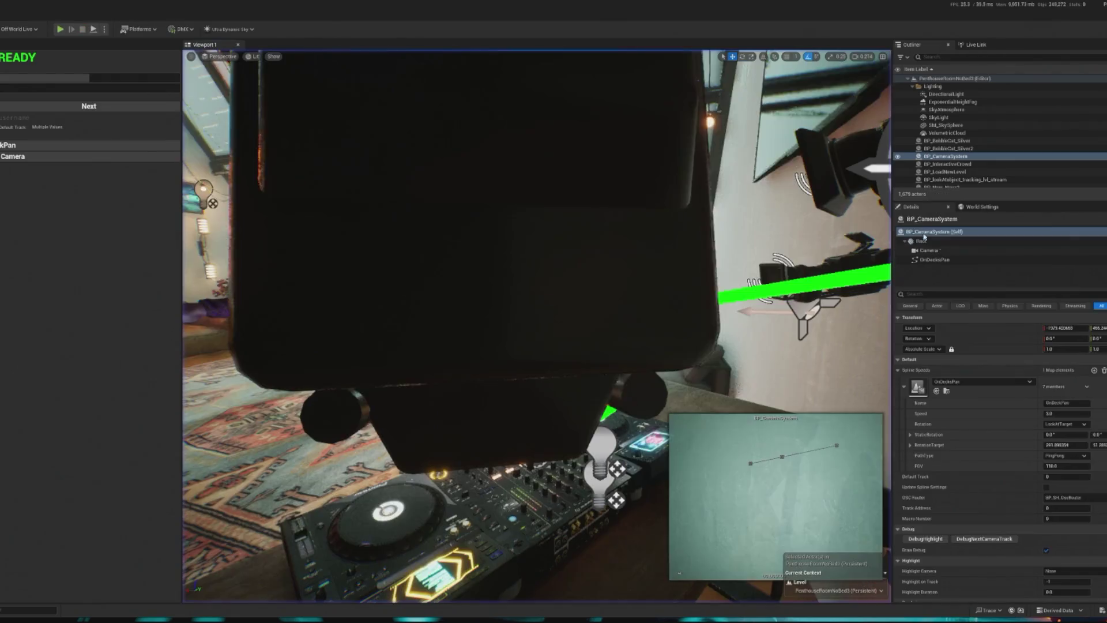
Change the OnDecksPan field of view to 90 and test the camera move in play mode.
scroll(1009, 404, down, 2)
click(1065, 441)
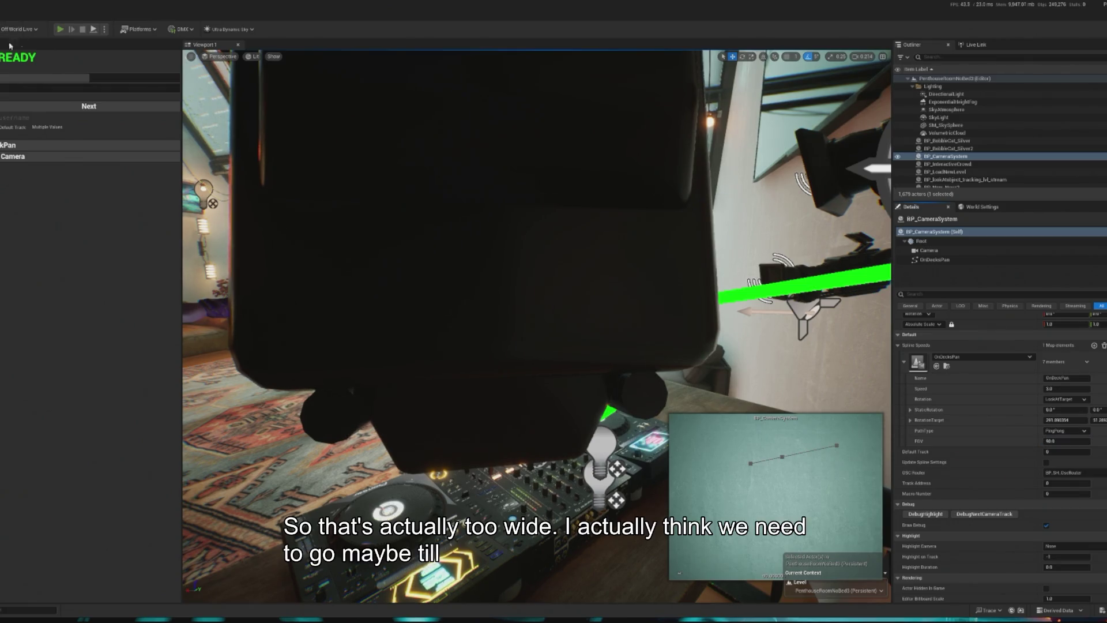
key(alt+p)
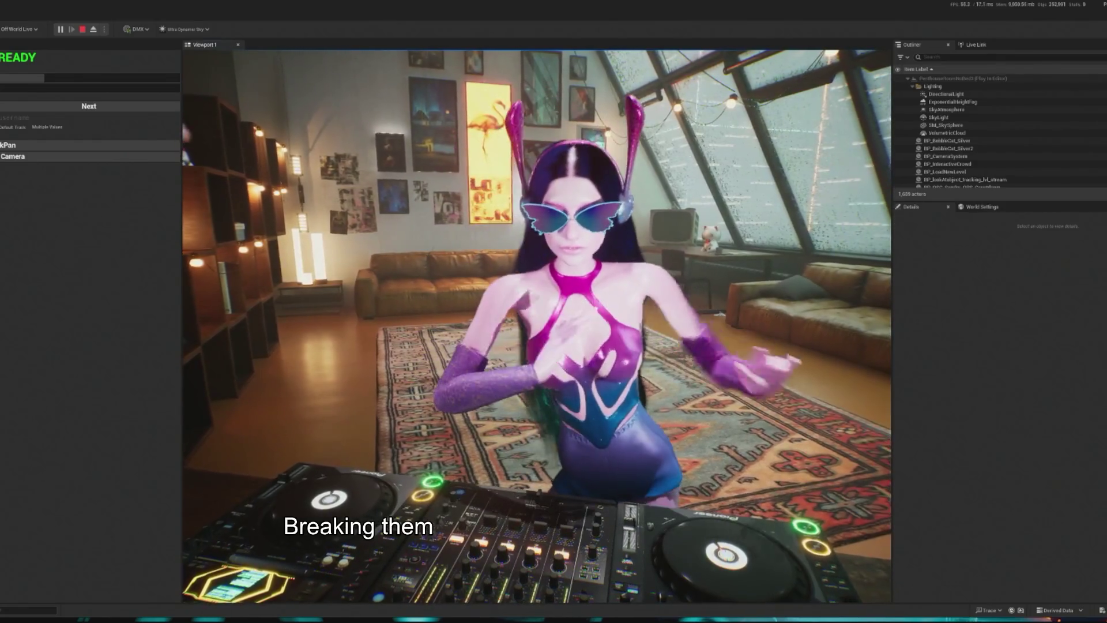
key(Escape)
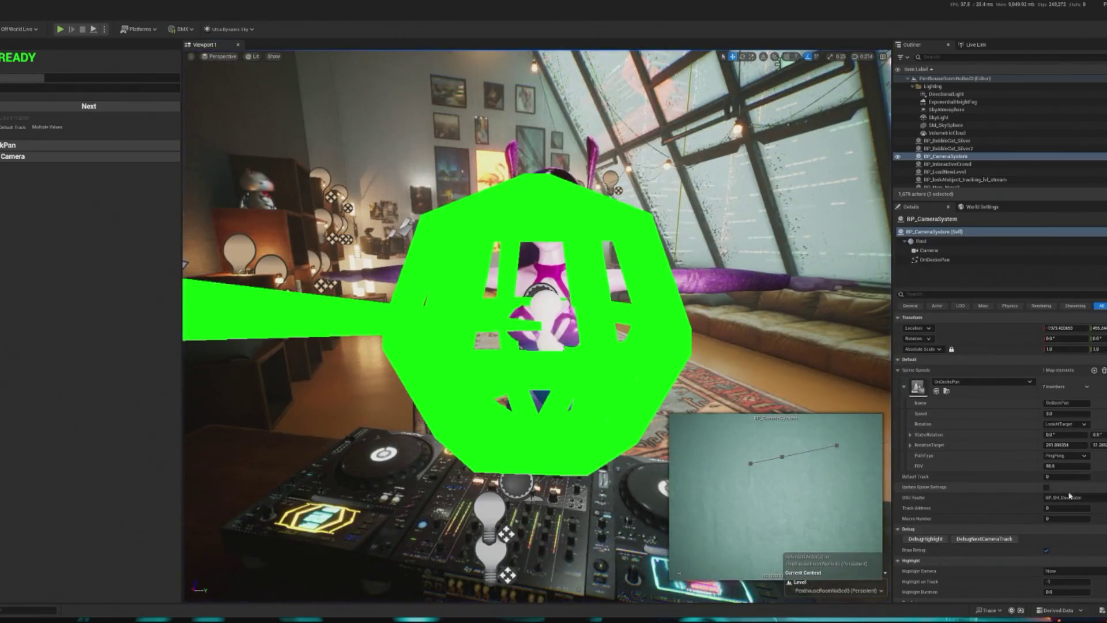
Pull the view back to the wall and DJ desk and start another play test.
scroll(1064, 466, down, 2)
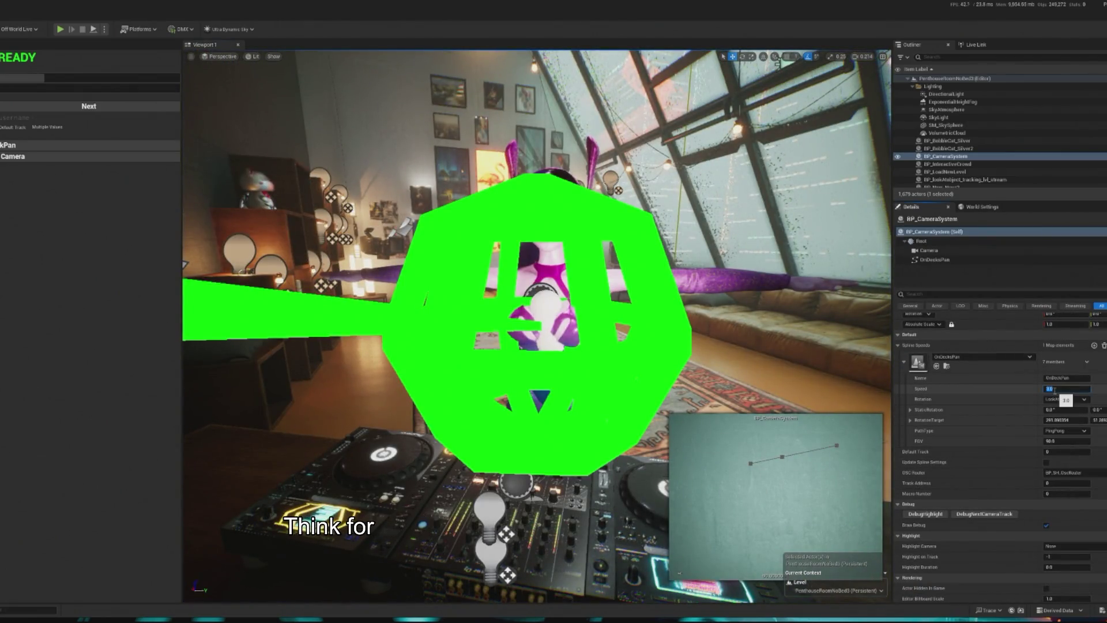
drag(707, 344, 297, 138)
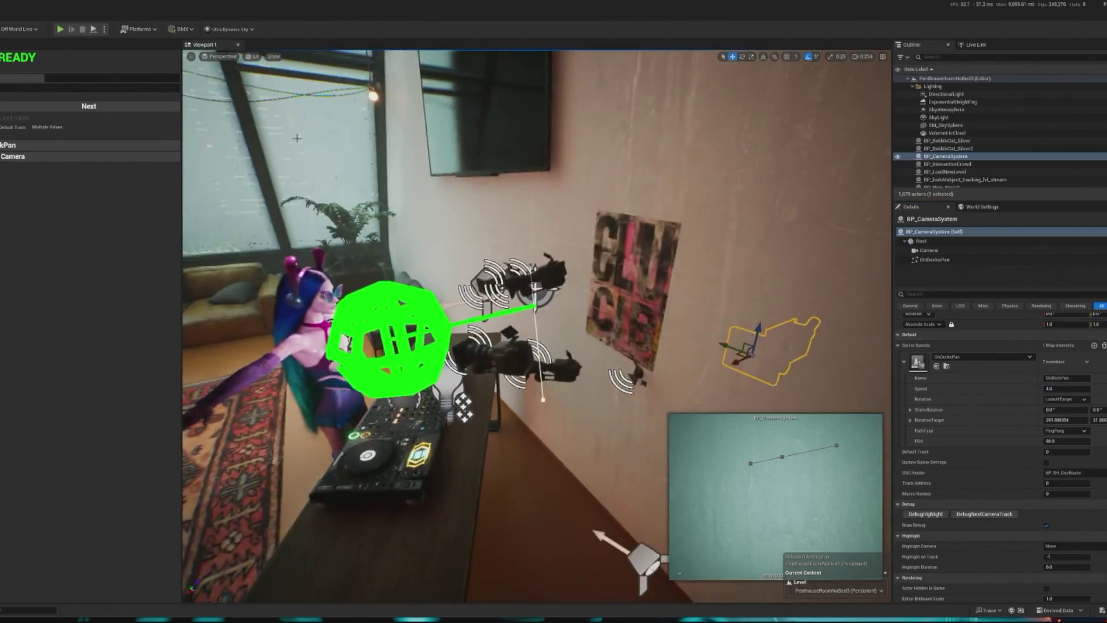
click(60, 28)
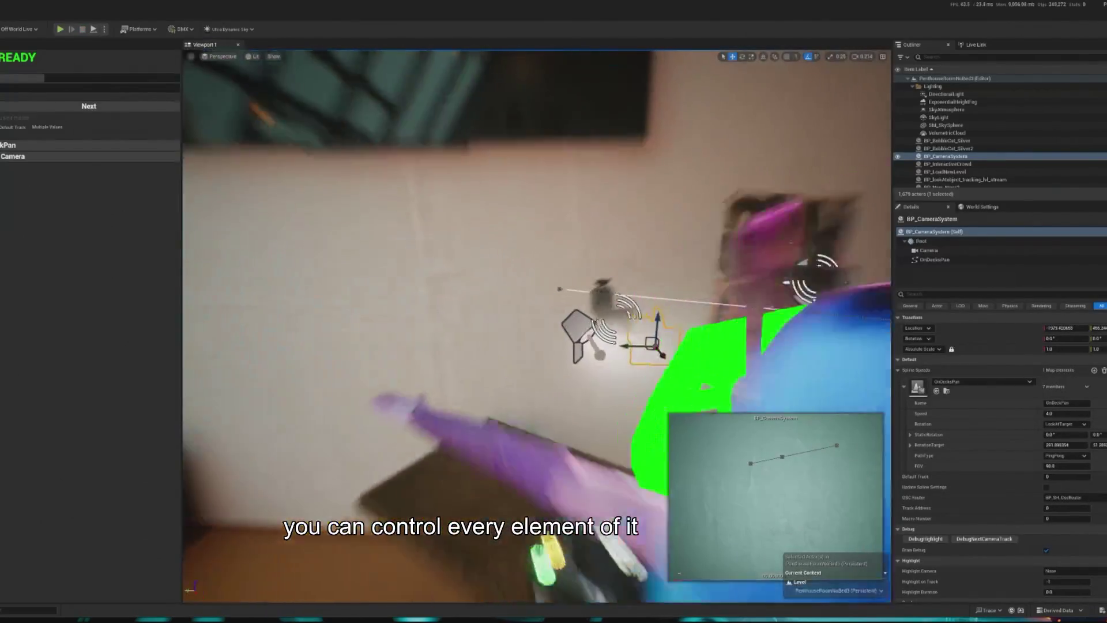
Adjust the intensity of SpotLight2 and check the lighting in a play test.
click(559, 323)
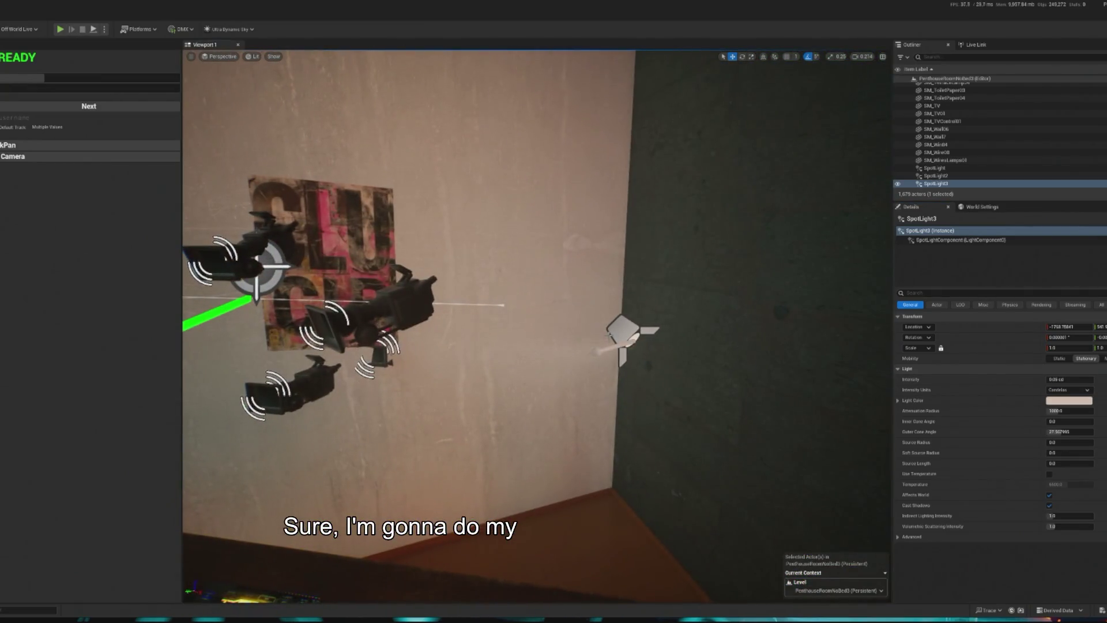
click(631, 331)
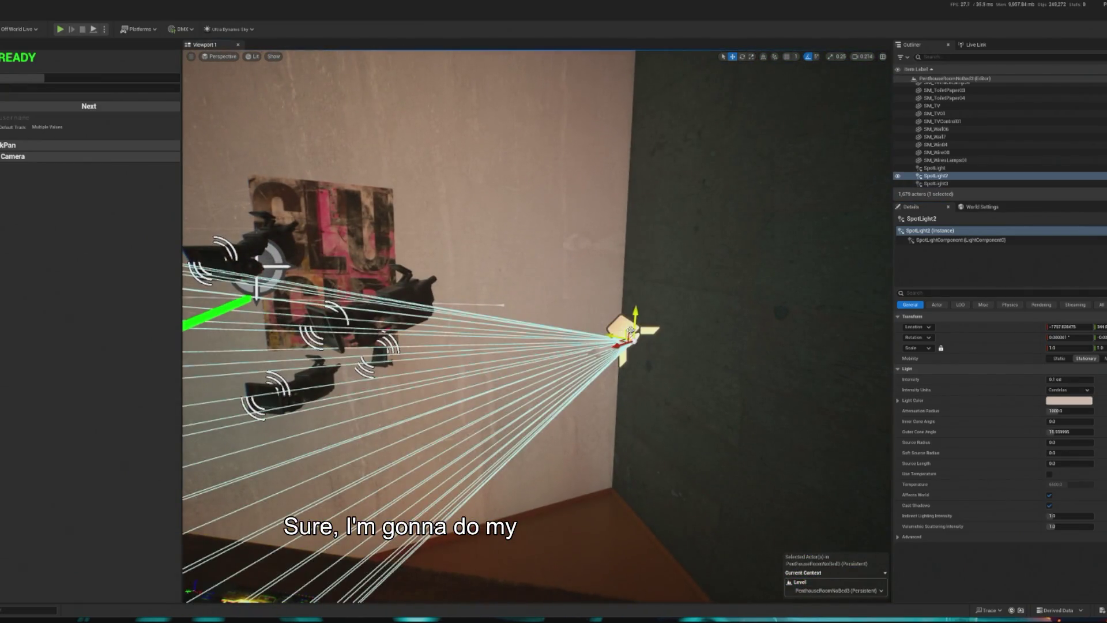
click(1064, 379)
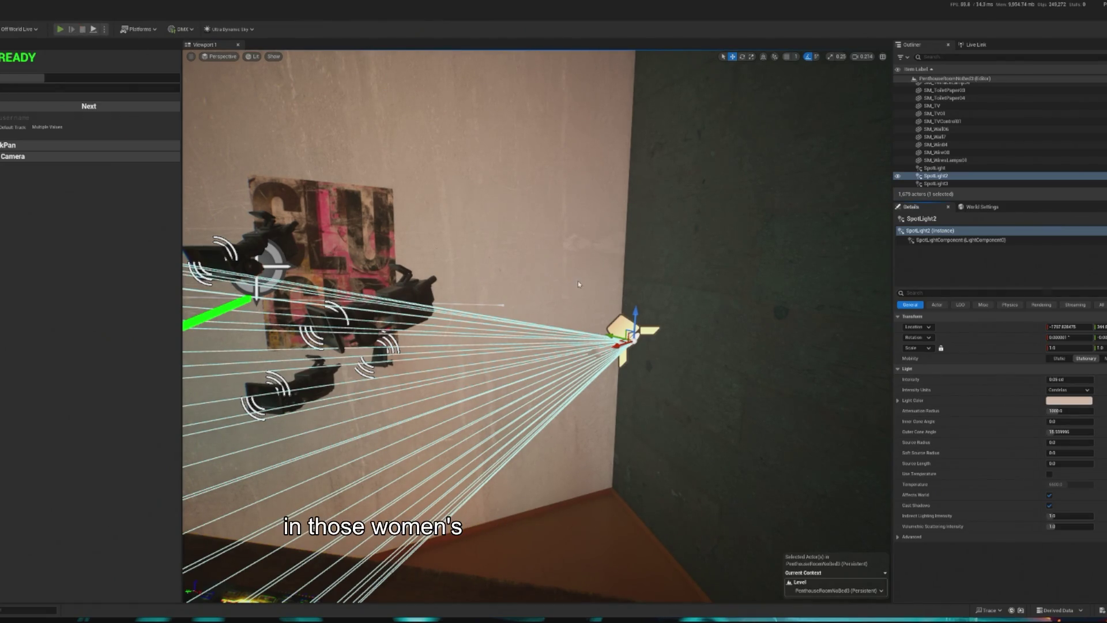
key(alt+p)
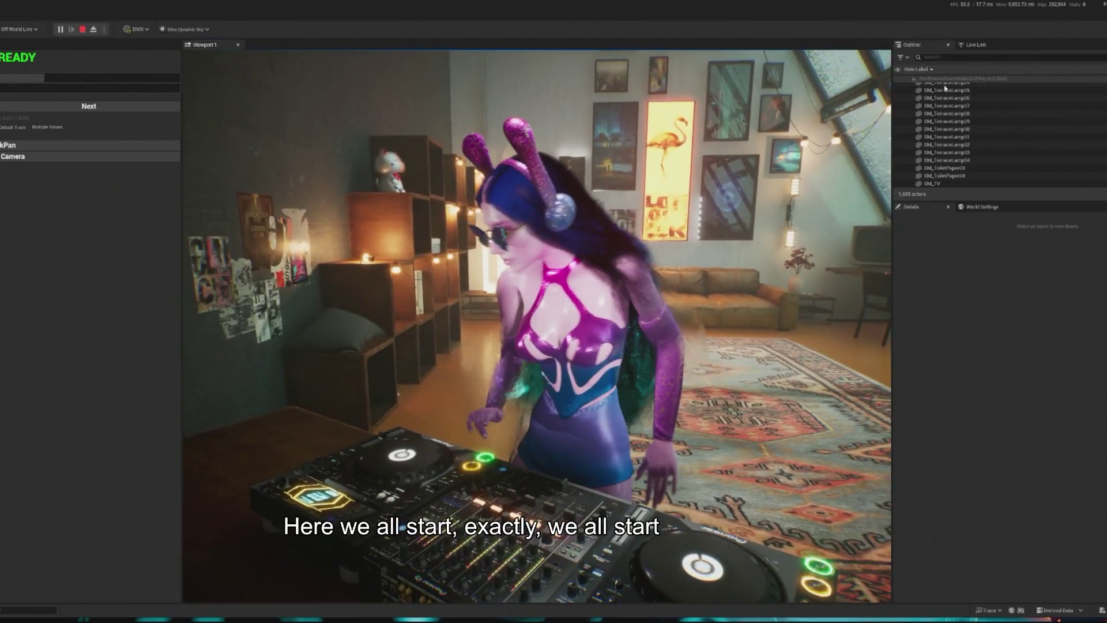
key(Escape)
Find DirectionalLight with the 'di' search, set its intensity to 0.5 lux, and preview the scene.
click(976, 57)
text(di)
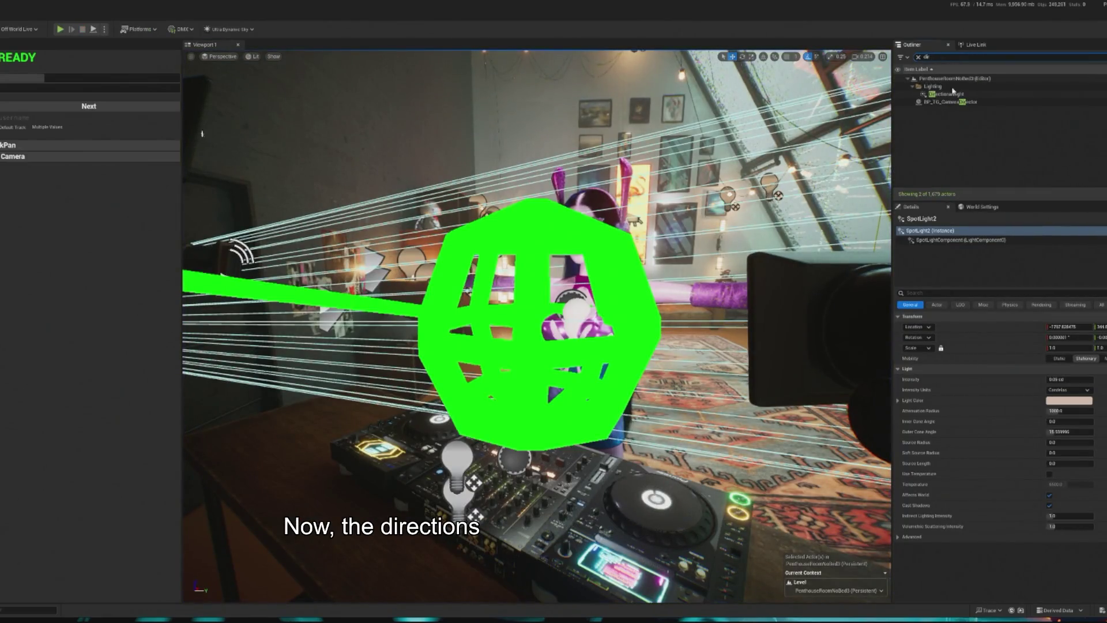
click(946, 94)
click(1071, 379)
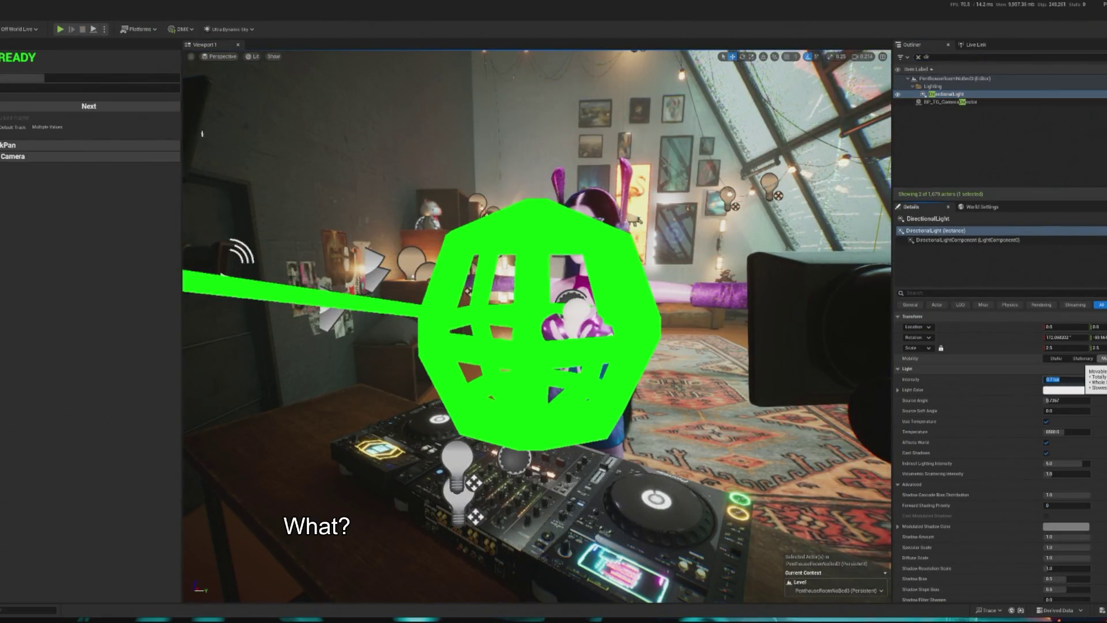
text(.05)
key(Return)
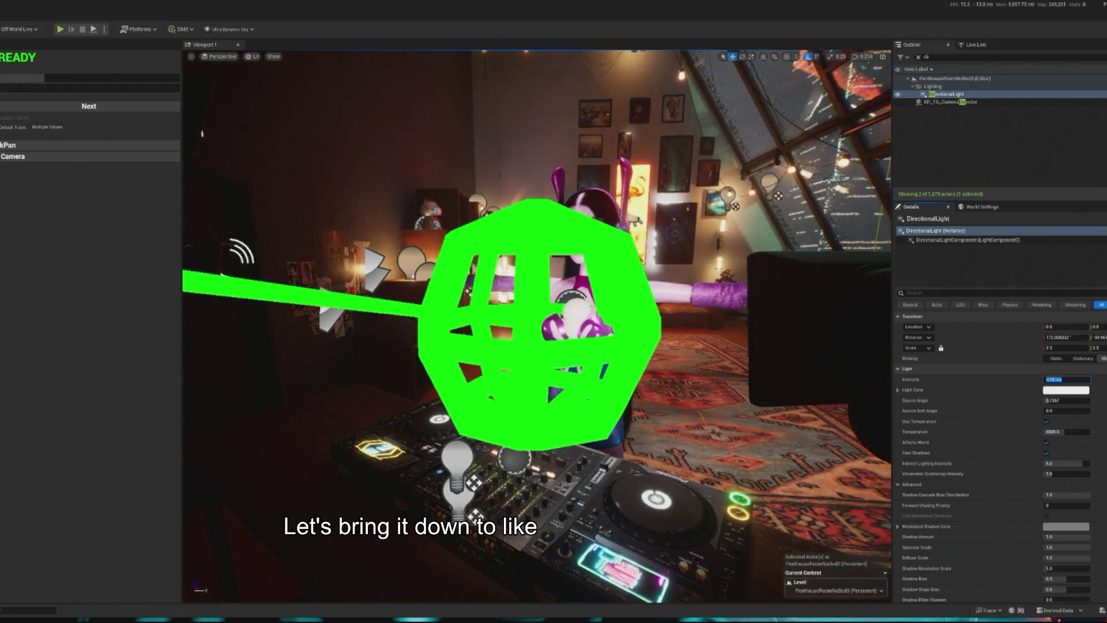
text(0.5)
key(Return)
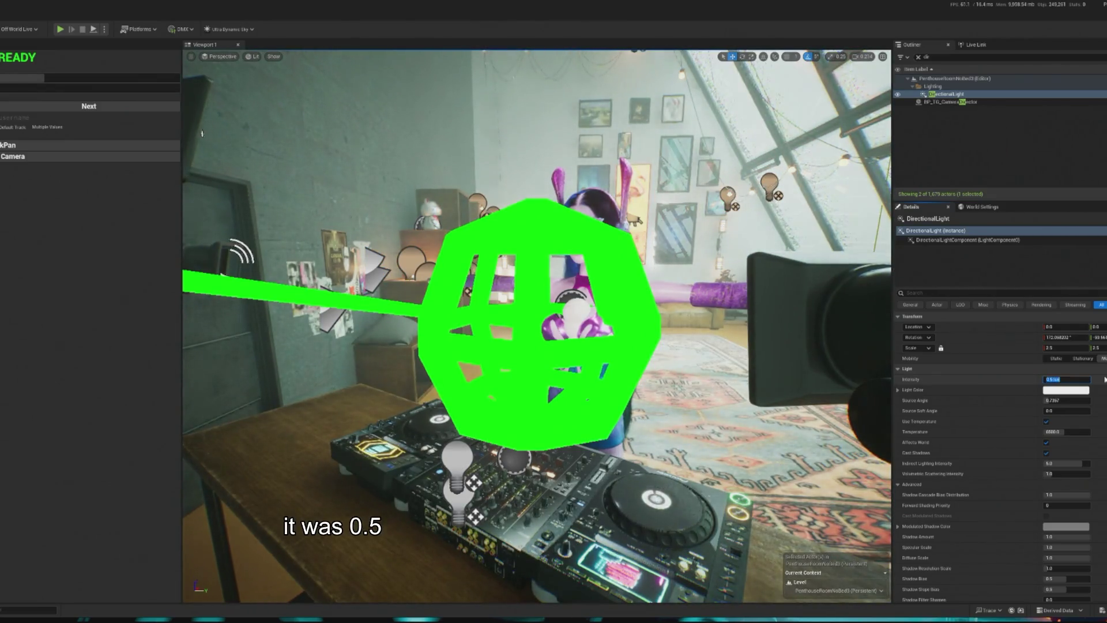
key(Return)
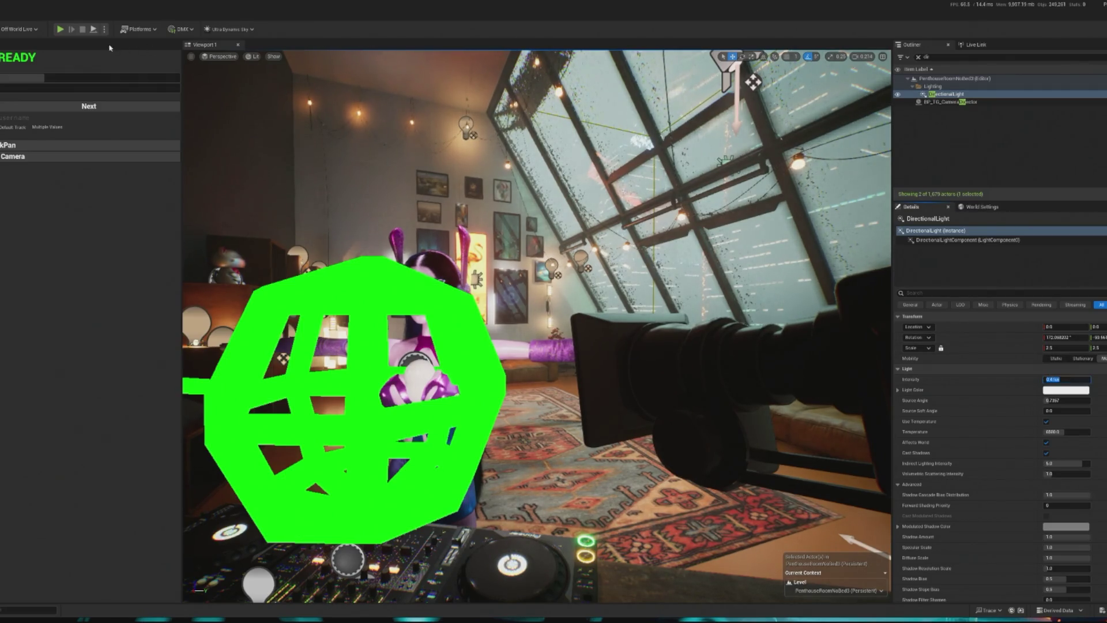
click(59, 29)
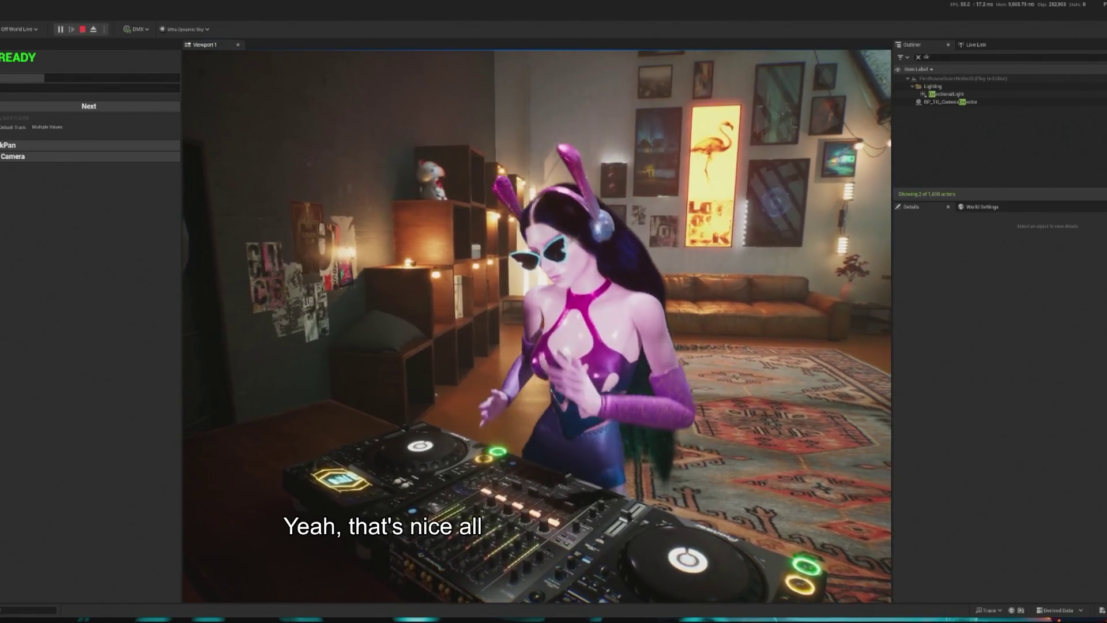
key(Escape)
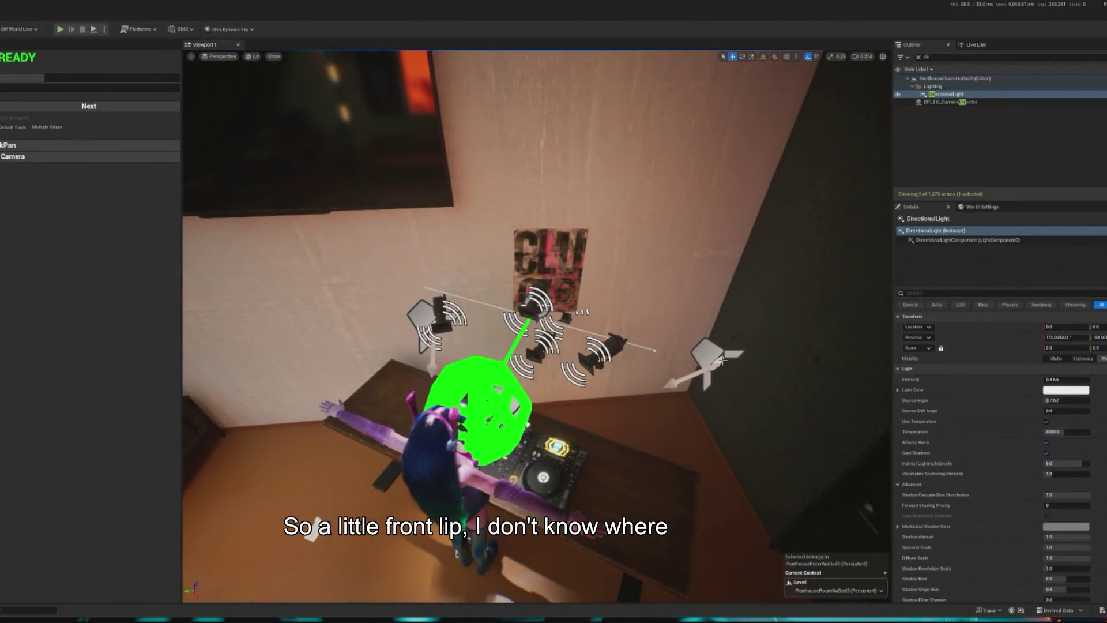
Lower SpotLight2's intensity and slightly darken its light colour value.
click(708, 361)
scroll(871, 396, down, 5)
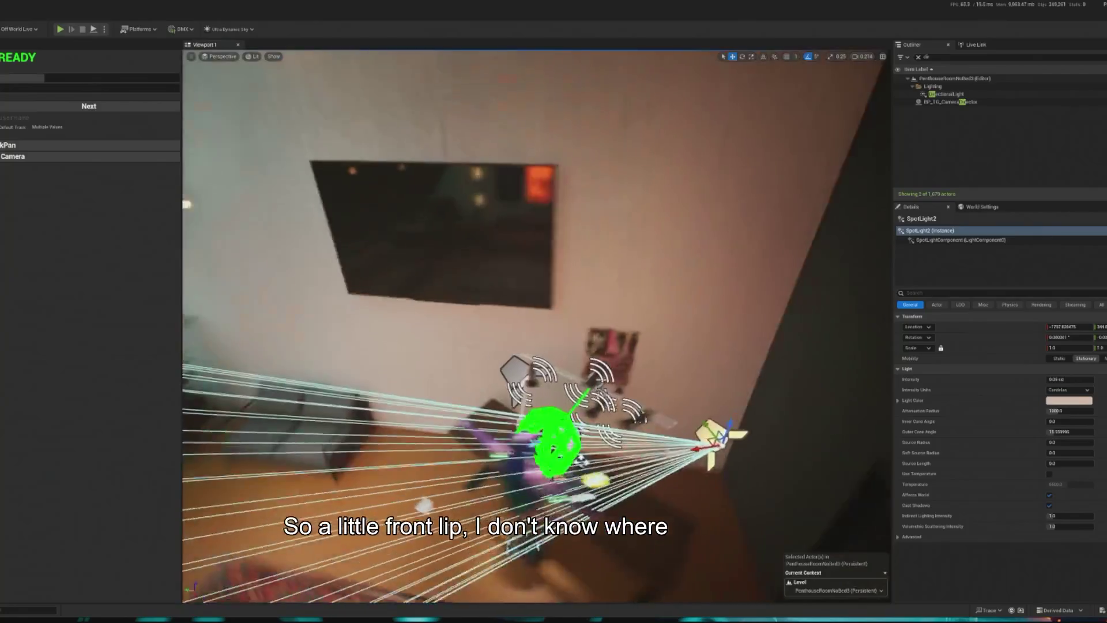
click(1062, 379)
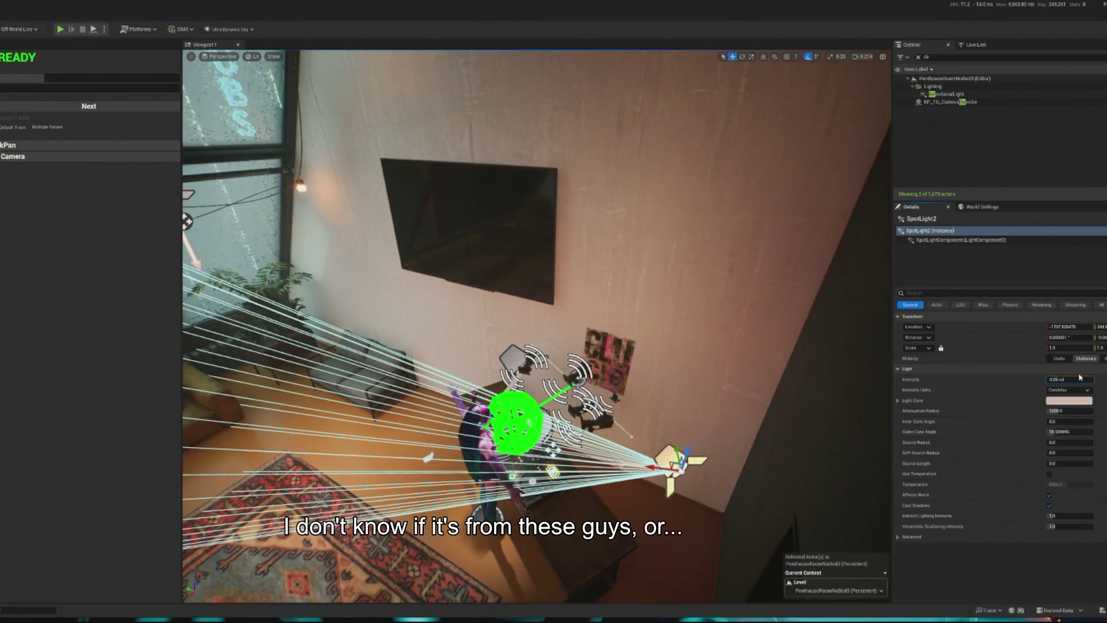
mouse_move(713, 382)
mouse_down()
mouse_move(547, 264)
mouse_move(594, 70)
mouse_move(605, 284)
mouse_move(675, 168)
mouse_move(527, 292)
mouse_move(746, 185)
mouse_move(535, 311)
mouse_up()
key(Escape)
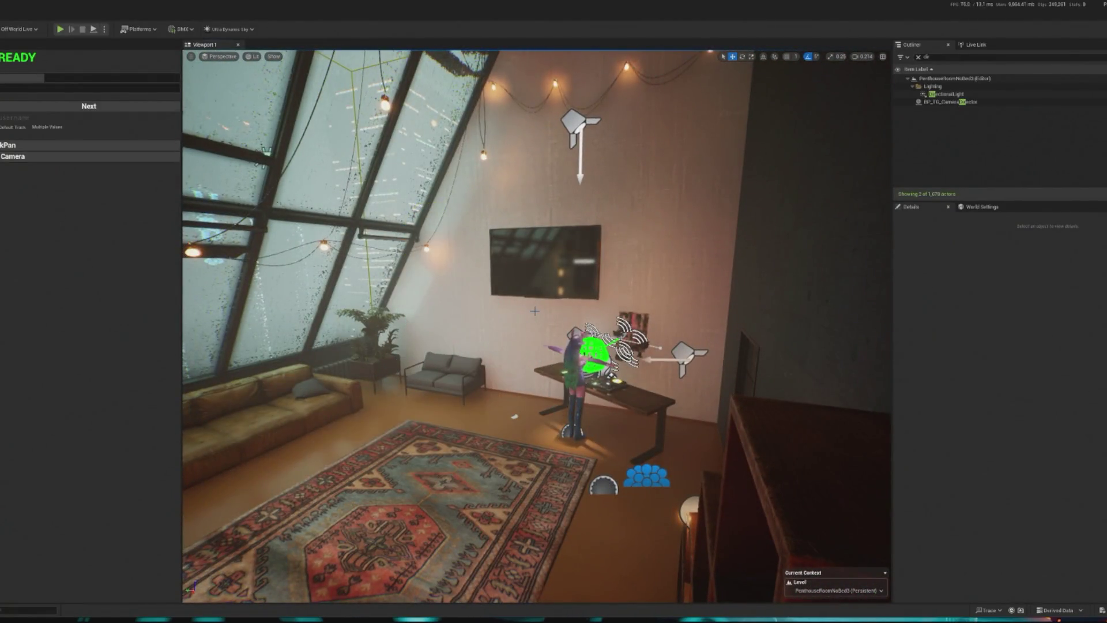
key(ctrl+z)
key(f)
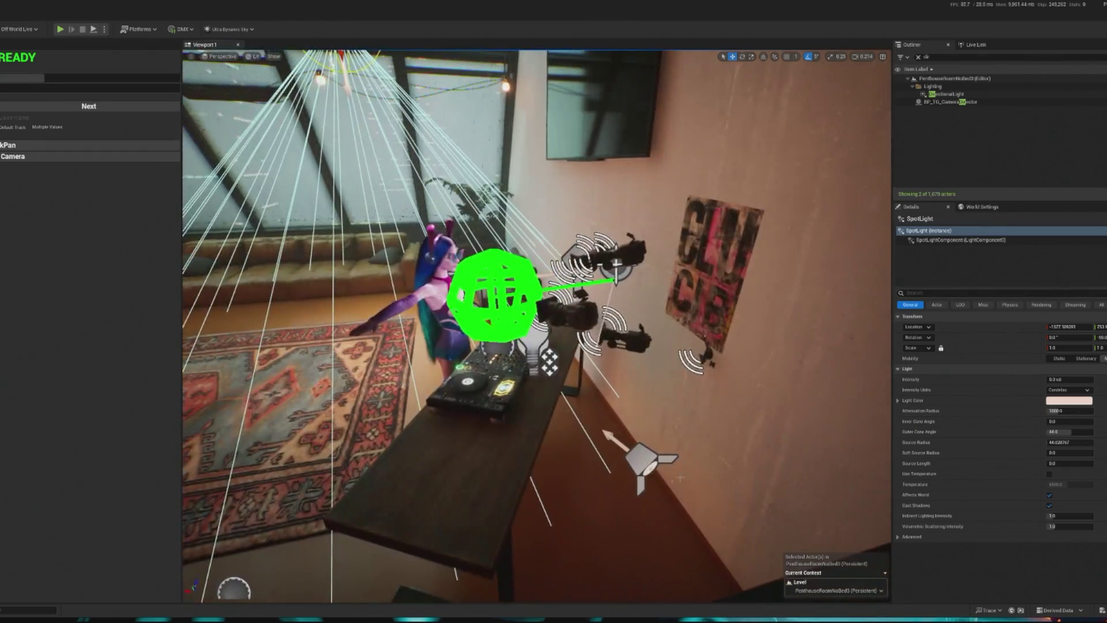
click(641, 462)
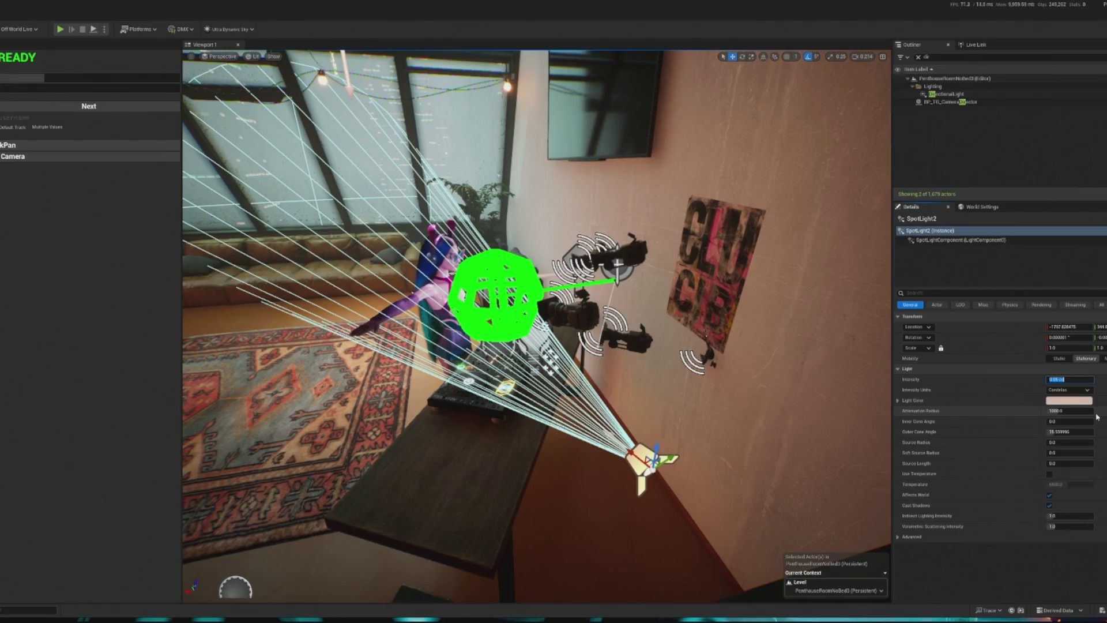
click(1053, 380)
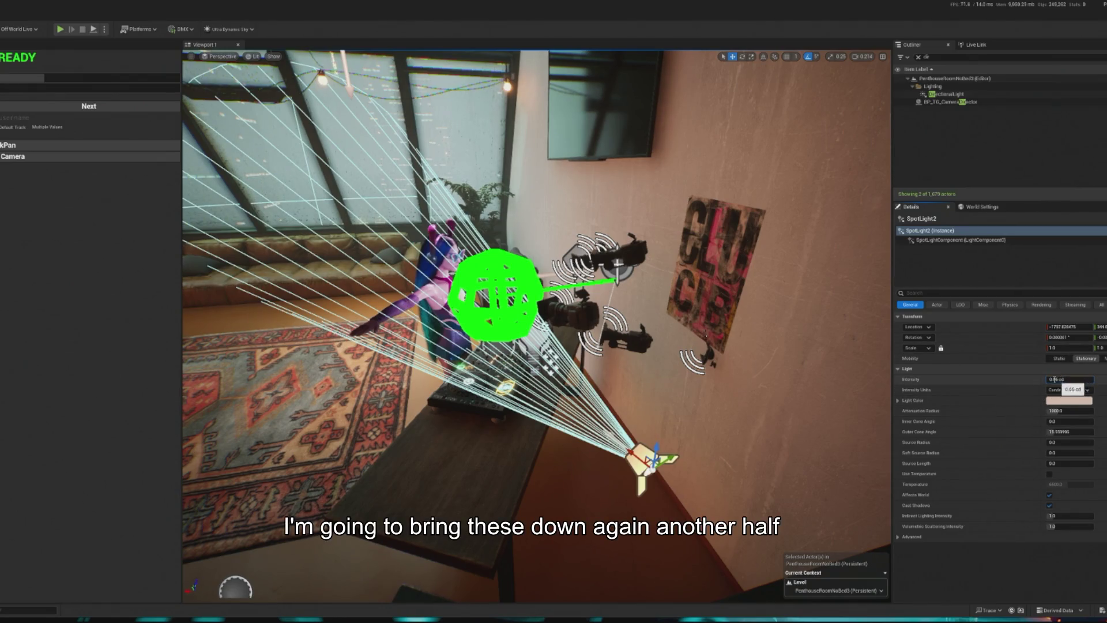
click(1072, 399)
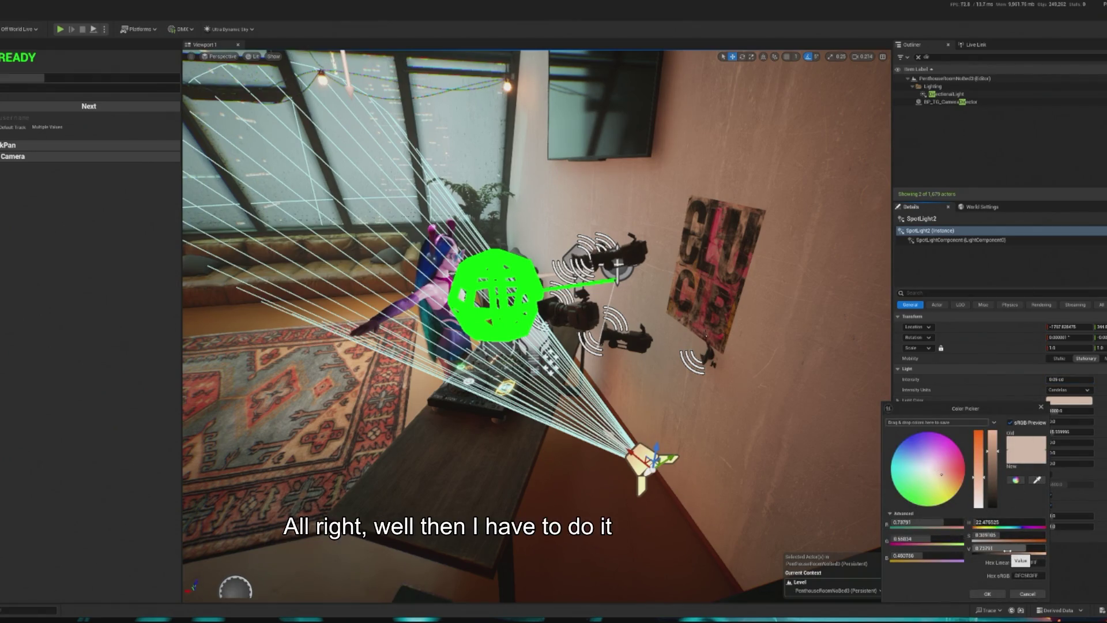
drag(1015, 548, 1010, 548)
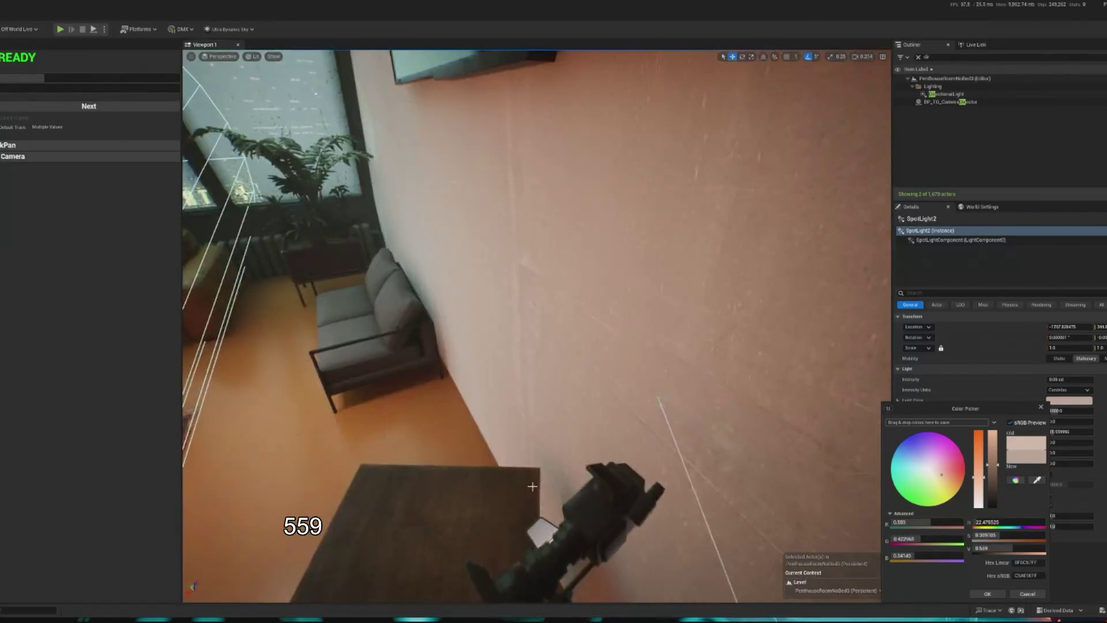
Give SpotLight3 a darker, warm light colour and preview the dimmer scene in play mode.
click(539, 534)
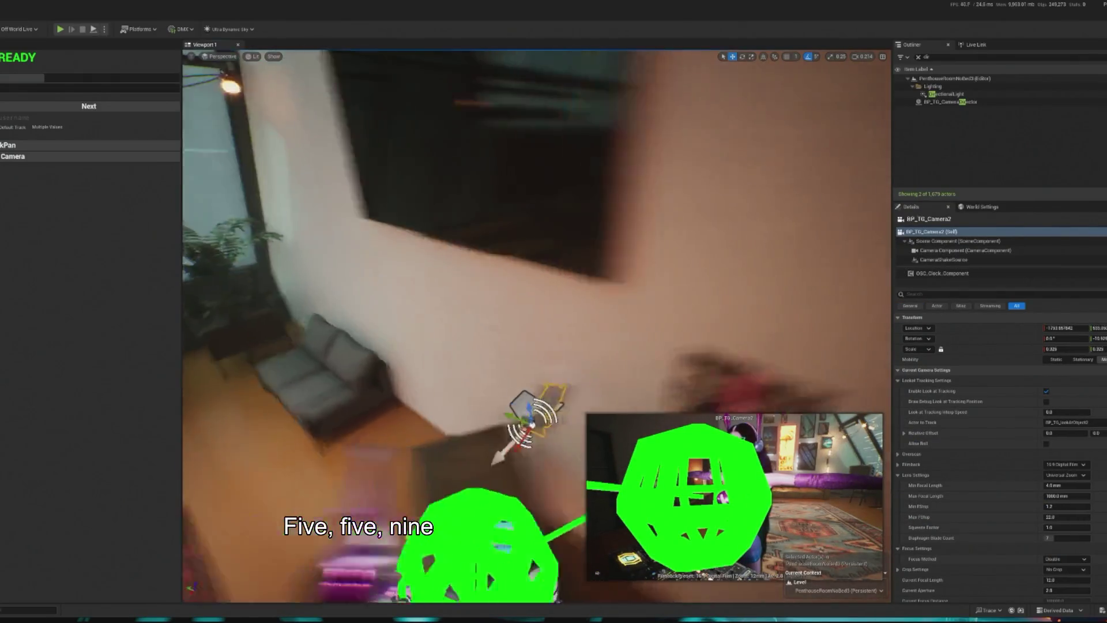
click(557, 379)
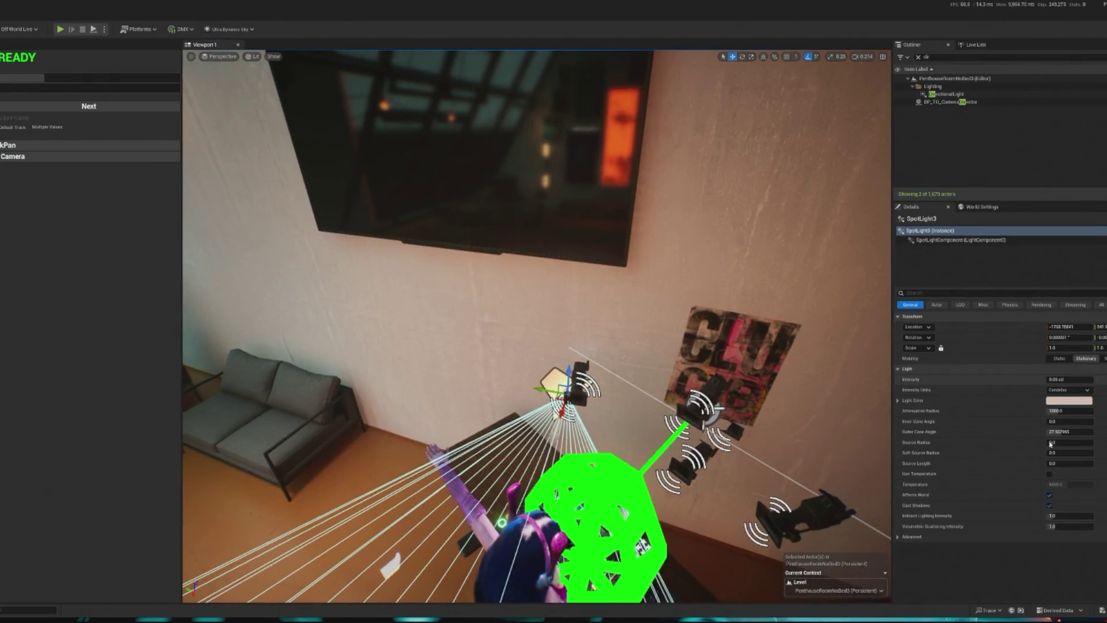
click(1069, 400)
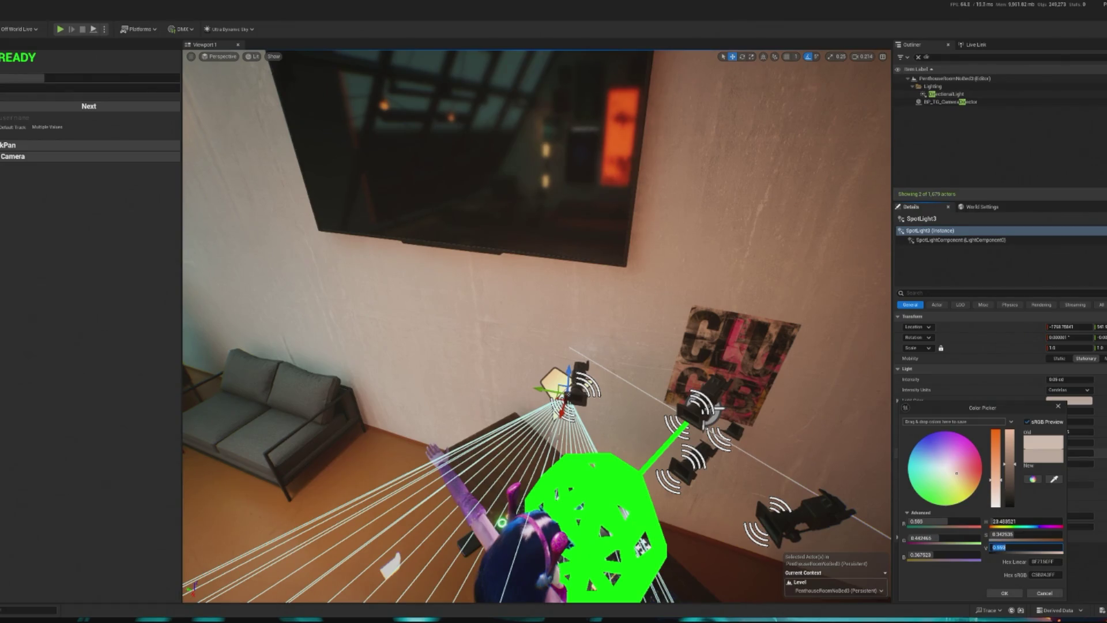
click(995, 596)
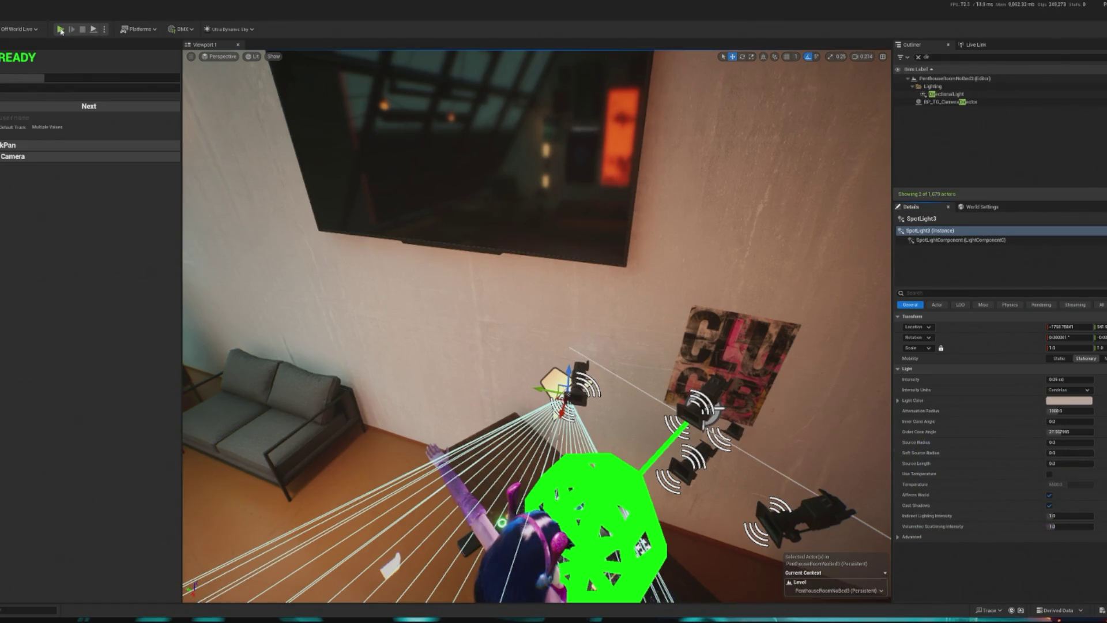
key(alt+p)
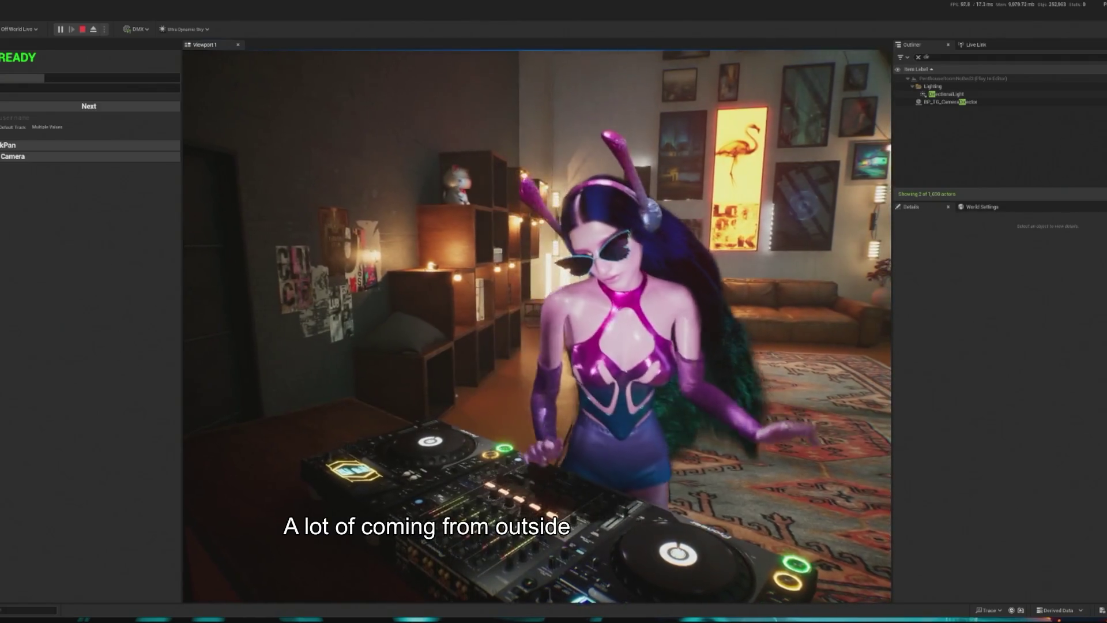
Turn the DirectionalLight intensity slightly lower and check the room in a play preview.
key(Escape)
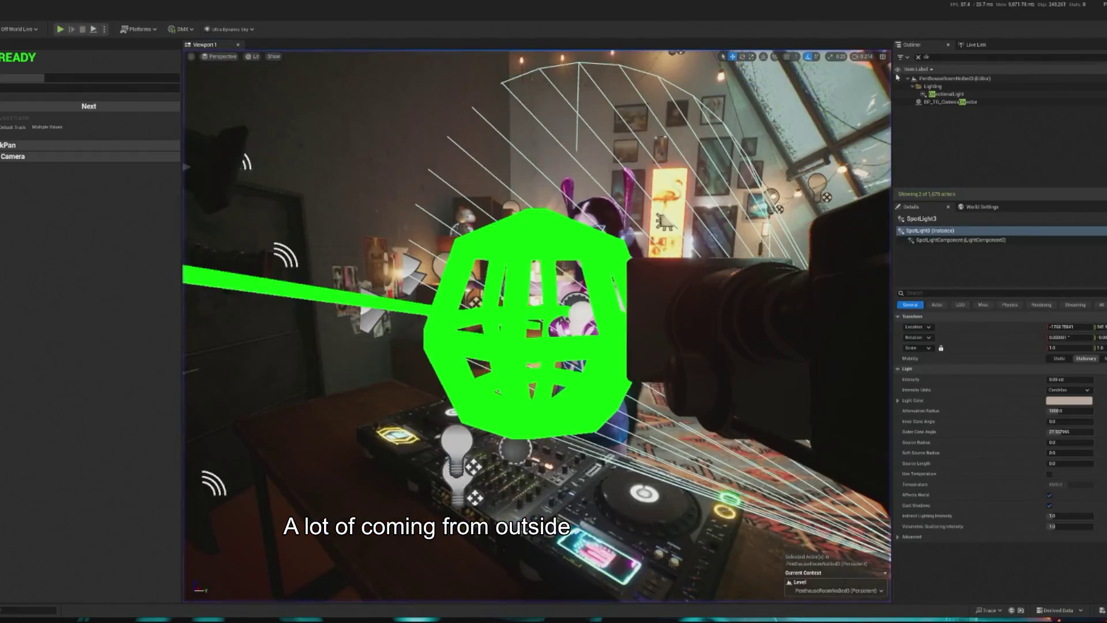
click(946, 95)
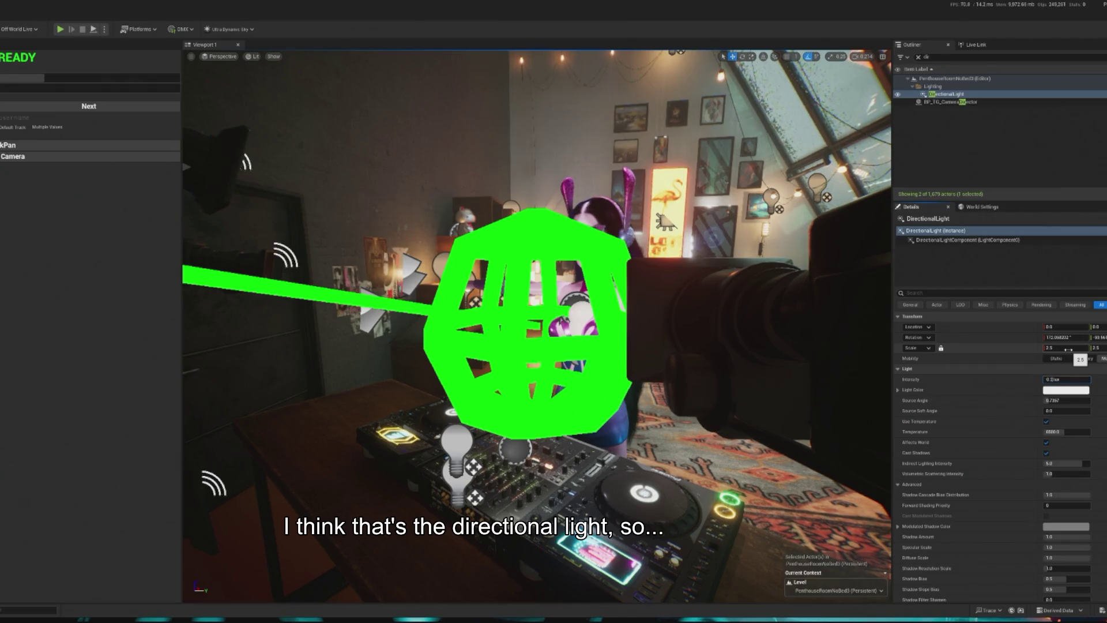
key(f)
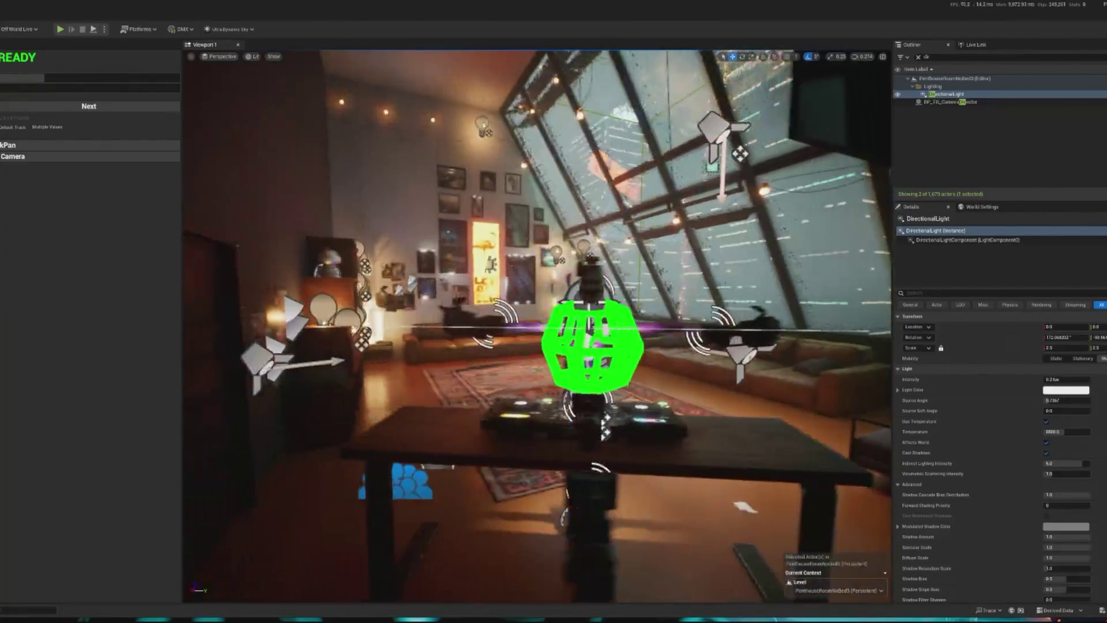
mouse_move(1067, 380)
mouse_down()
mouse_move(1079, 380)
mouse_move(1059, 378)
mouse_up()
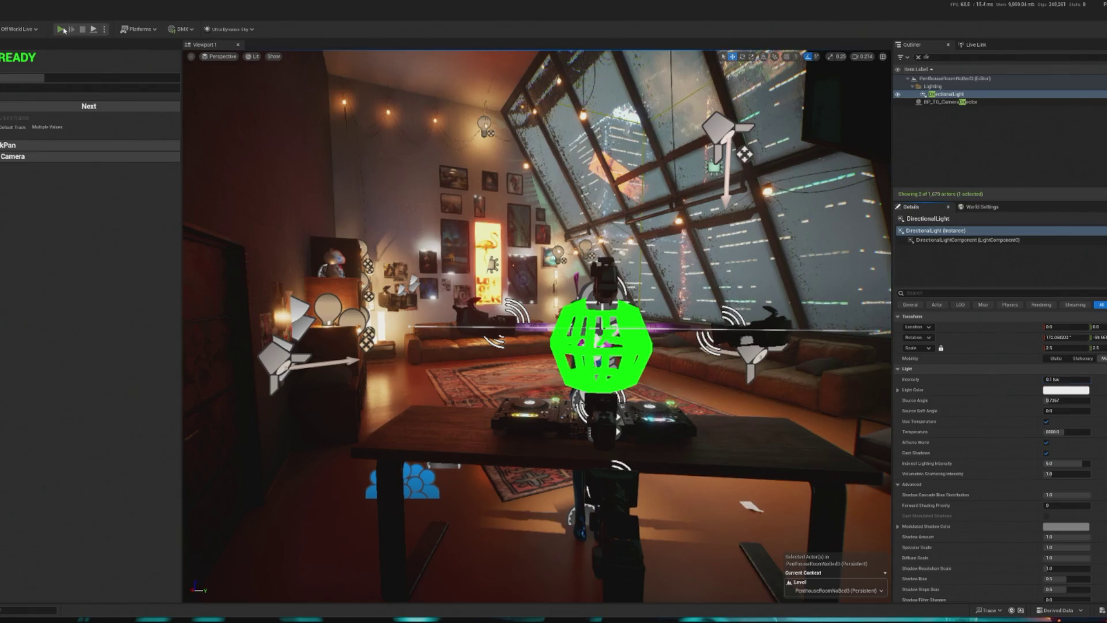
key(alt+p)
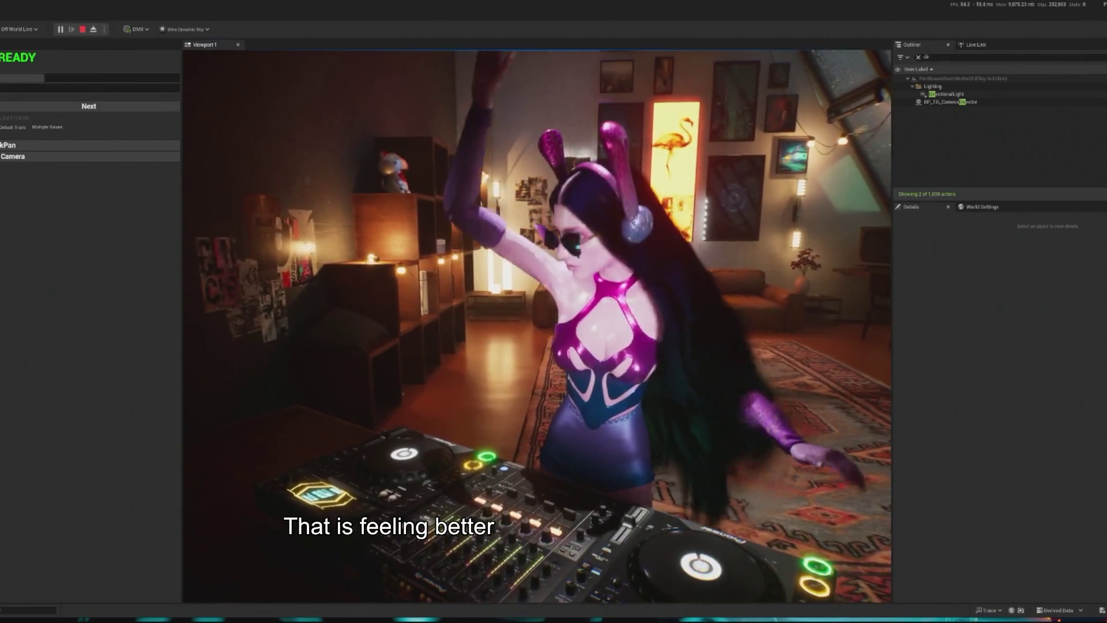
key(Escape)
double_click(946, 94)
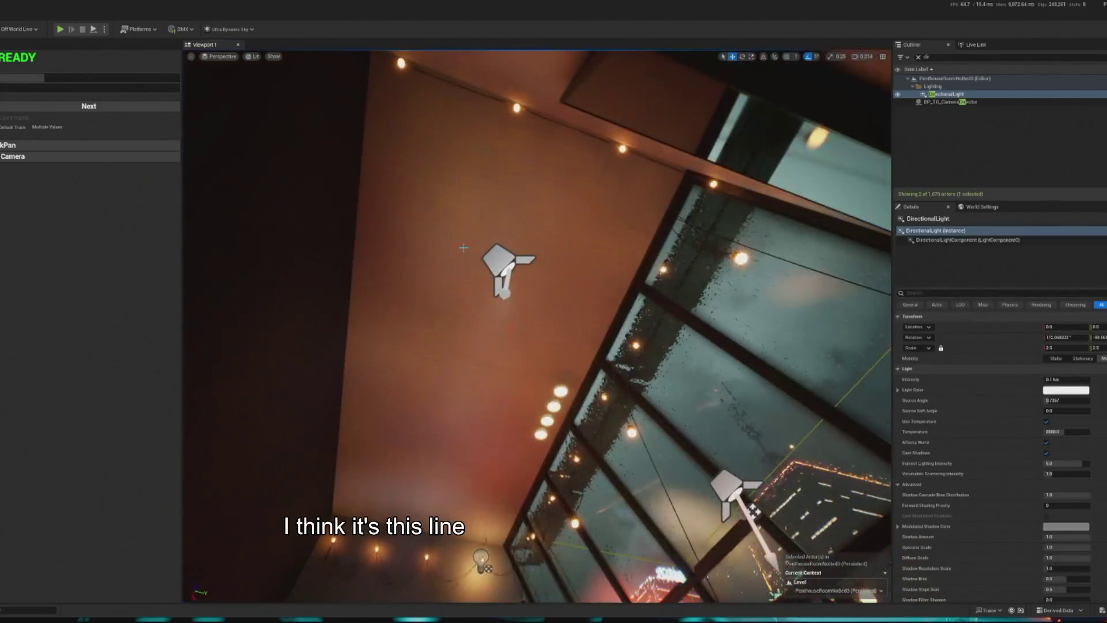
Try SpotLight4 at zero intensity in a play preview, then undo back to the spotlight selection.
click(496, 300)
click(510, 256)
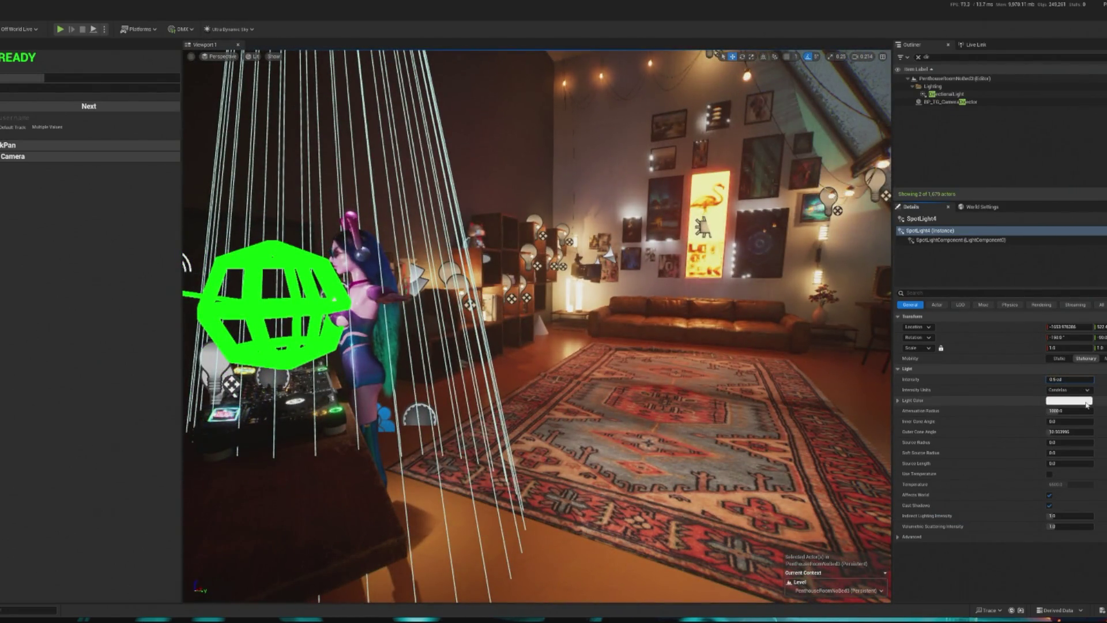
key(Return)
key(f)
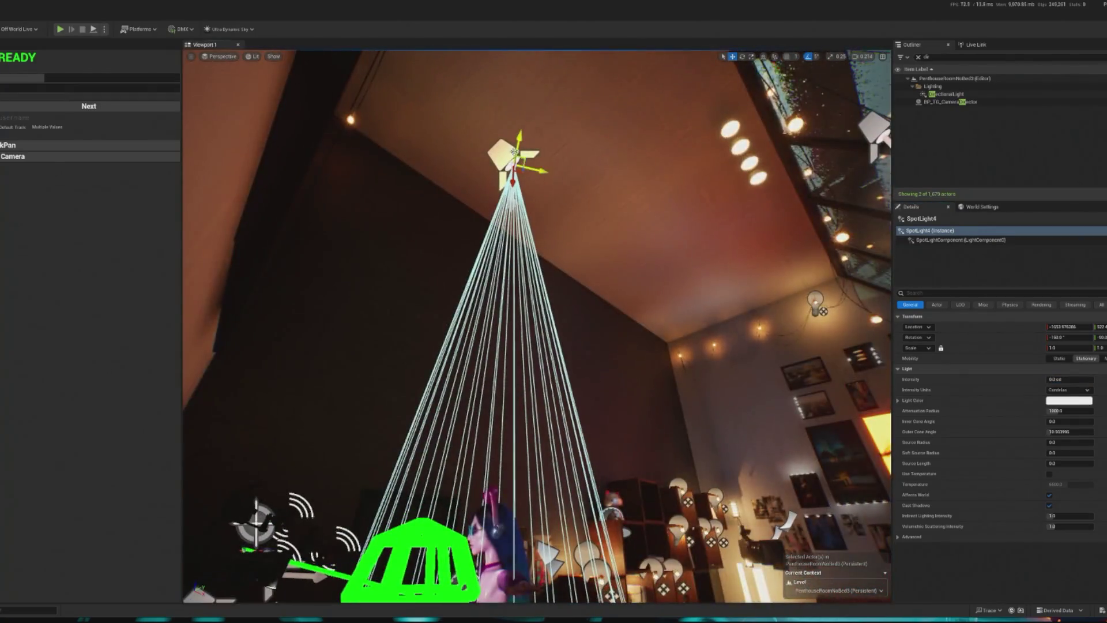
key(Escape)
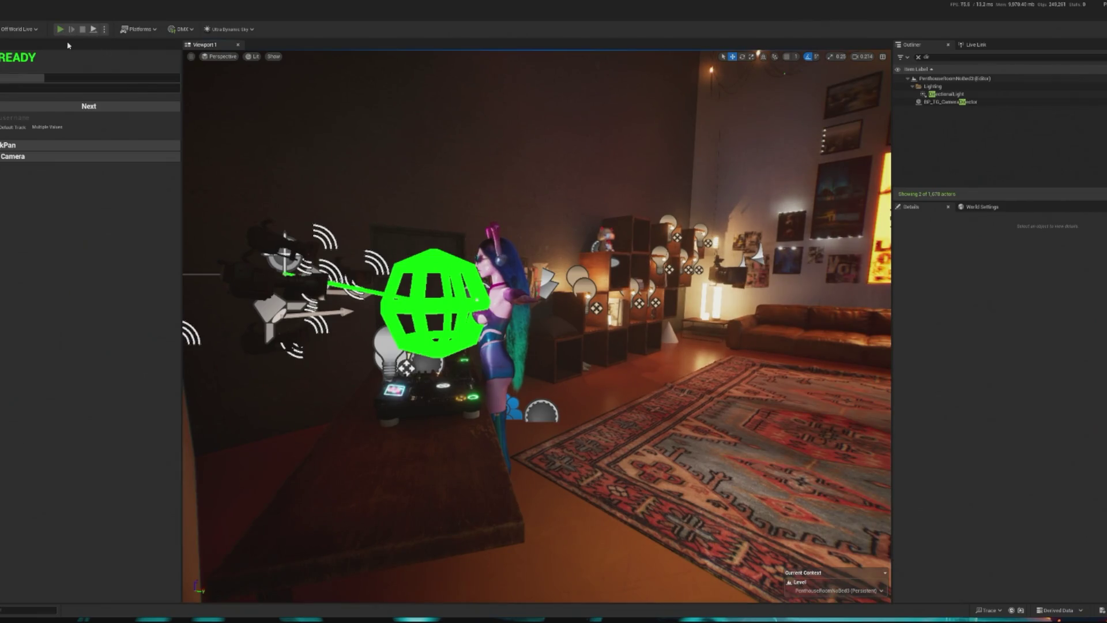
click(60, 28)
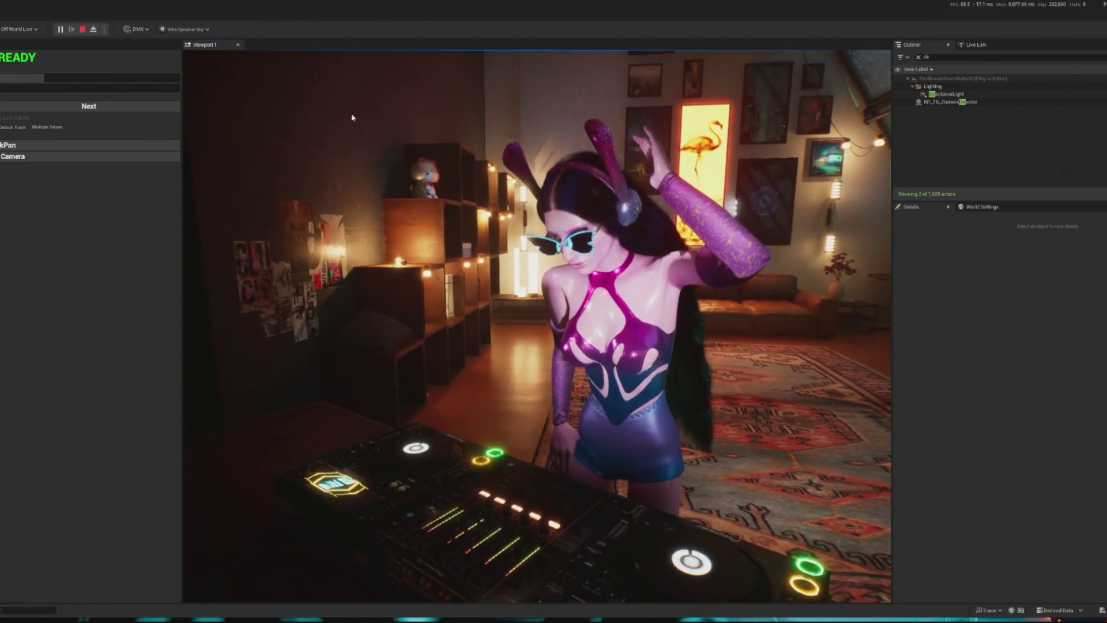
key(Escape)
key(ctrl+z)
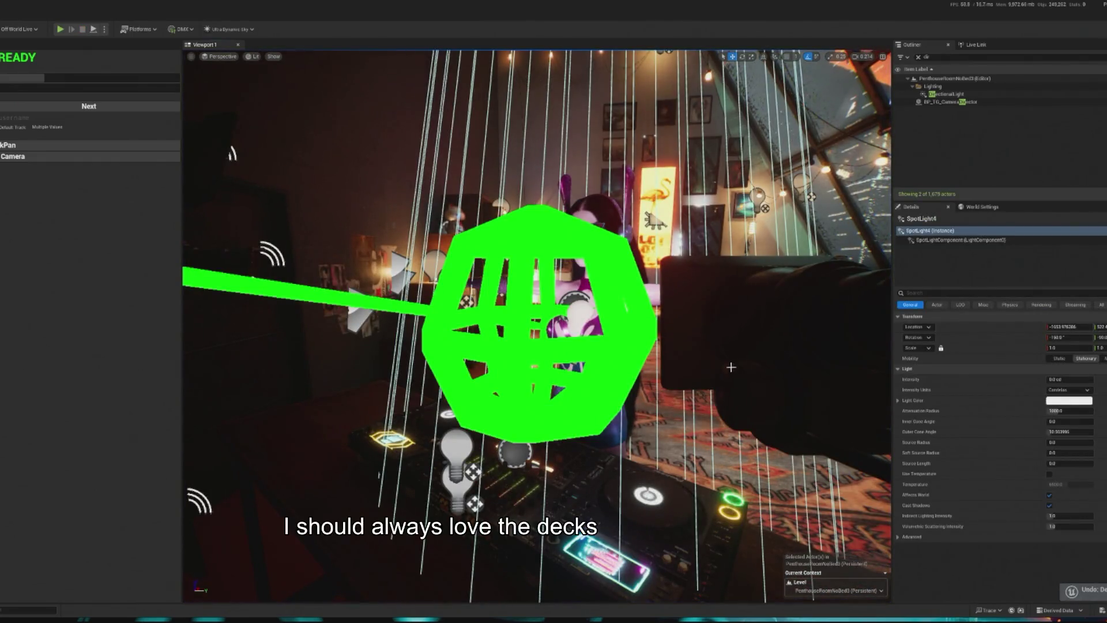
key(f)
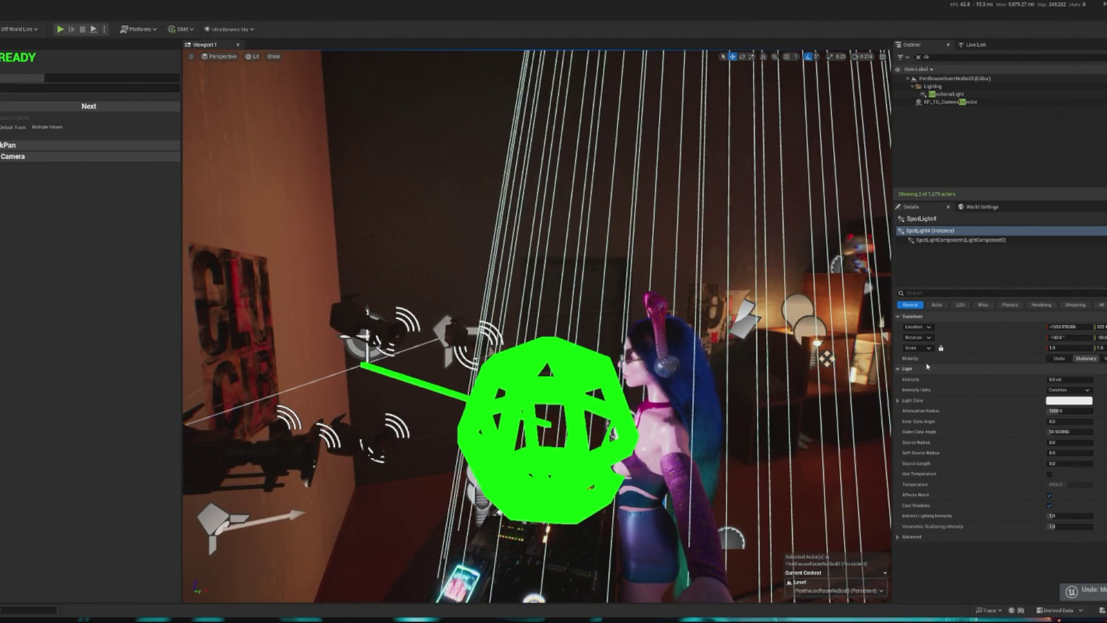
Move the ceiling spotlight SpotLight4 down and to the left, then start a play preview.
key(Escape)
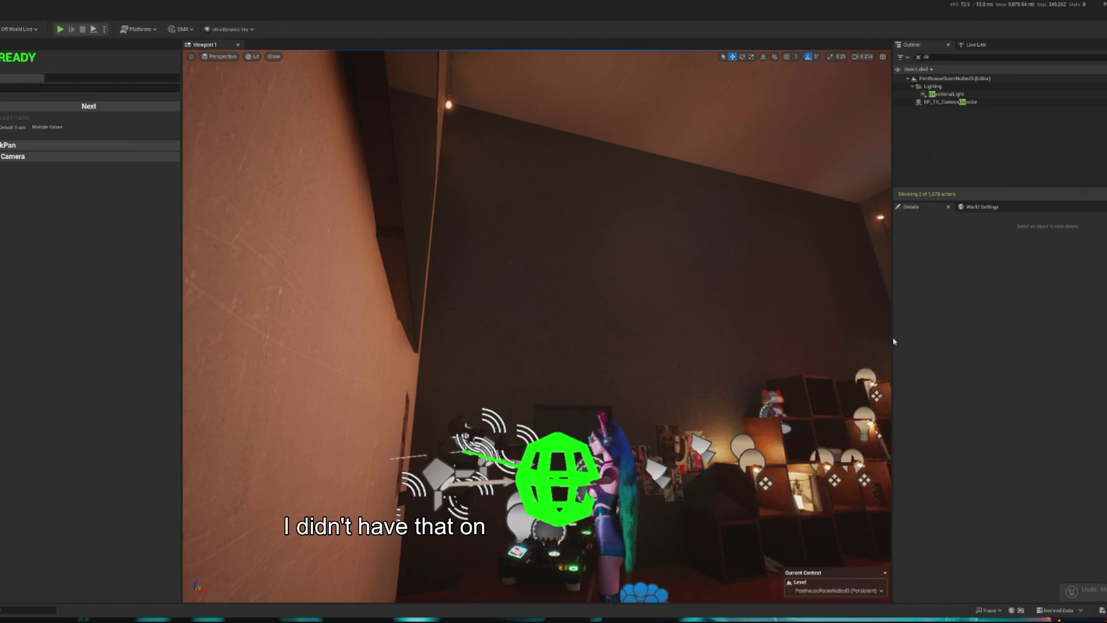
click(576, 86)
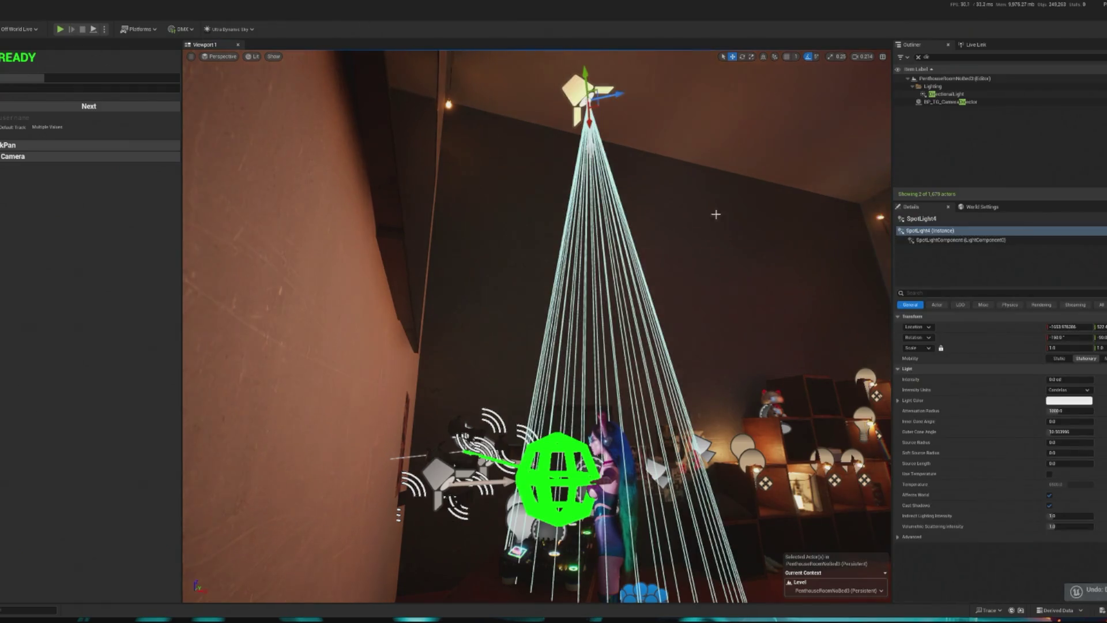
click(704, 161)
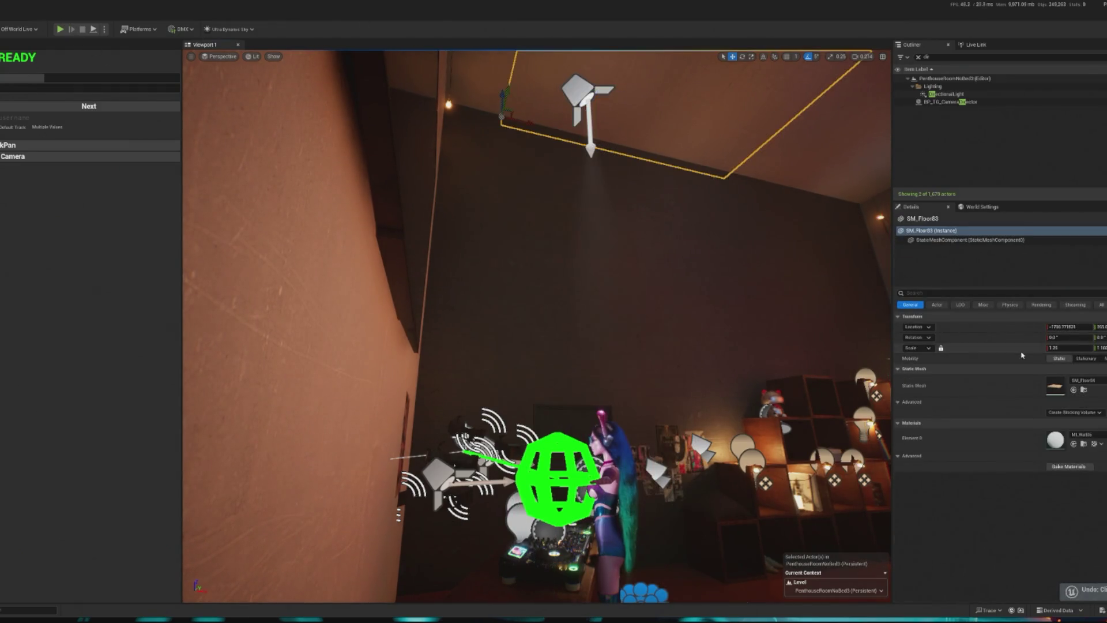
click(593, 85)
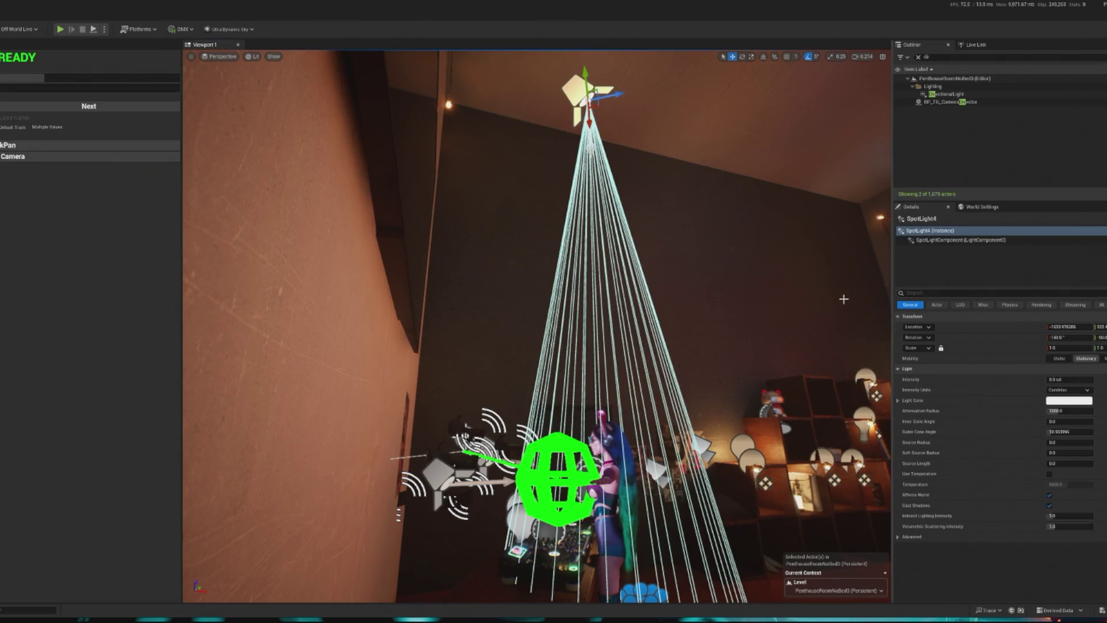
mouse_move(590, 119)
mouse_down()
mouse_move(585, 175)
mouse_move(567, 185)
mouse_up()
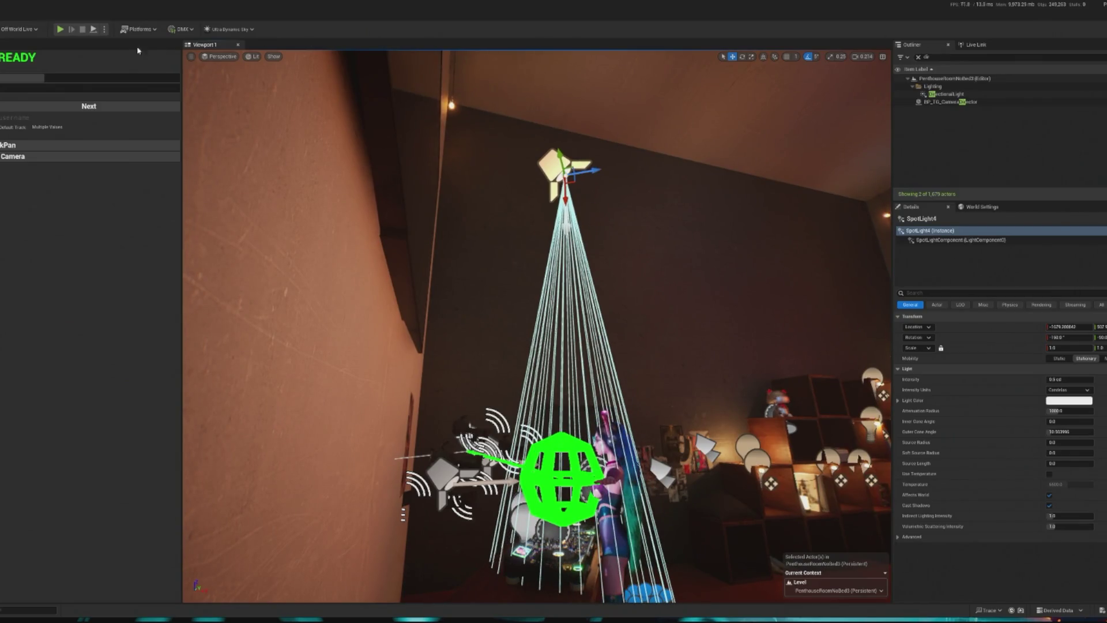
click(60, 28)
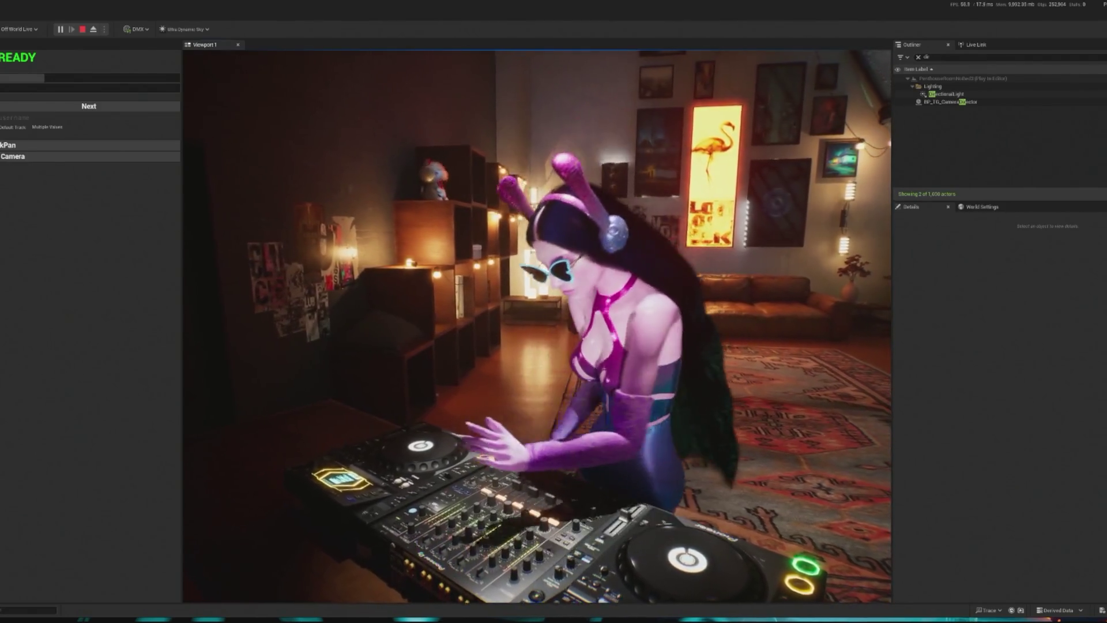
Tweak SpotLight4's Intensity value and run another play test of the DJ scene.
key(Escape)
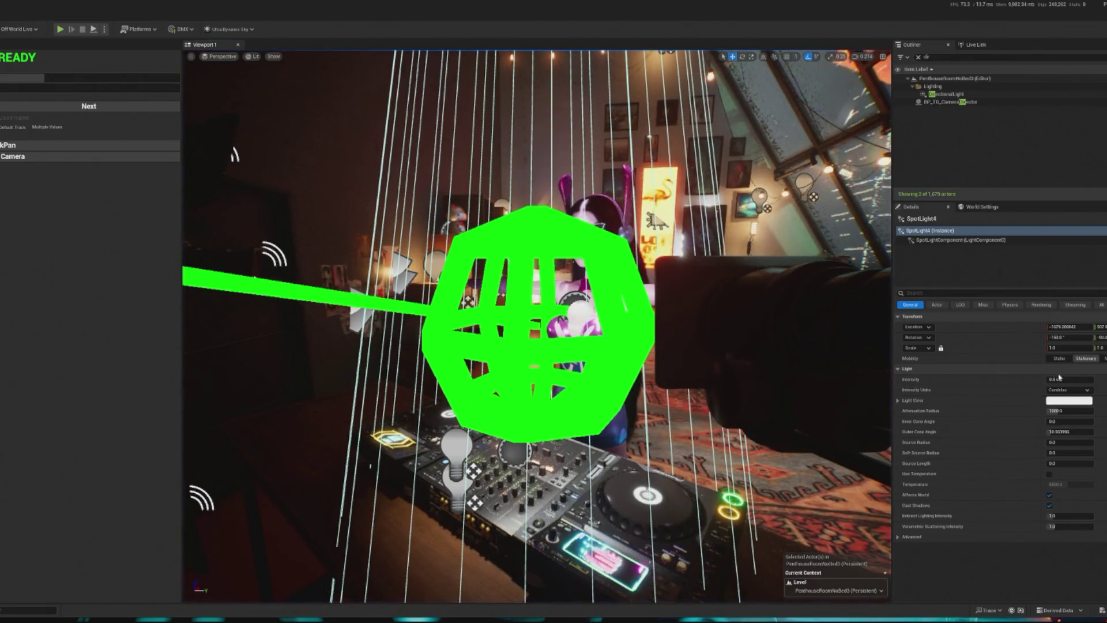
click(1071, 381)
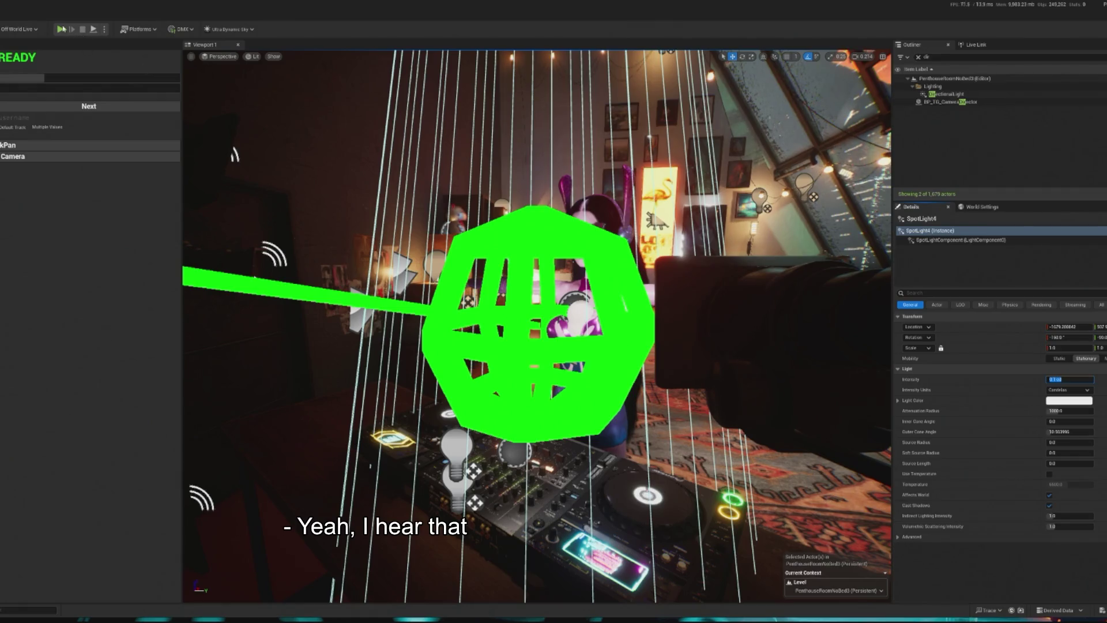
key(alt+p)
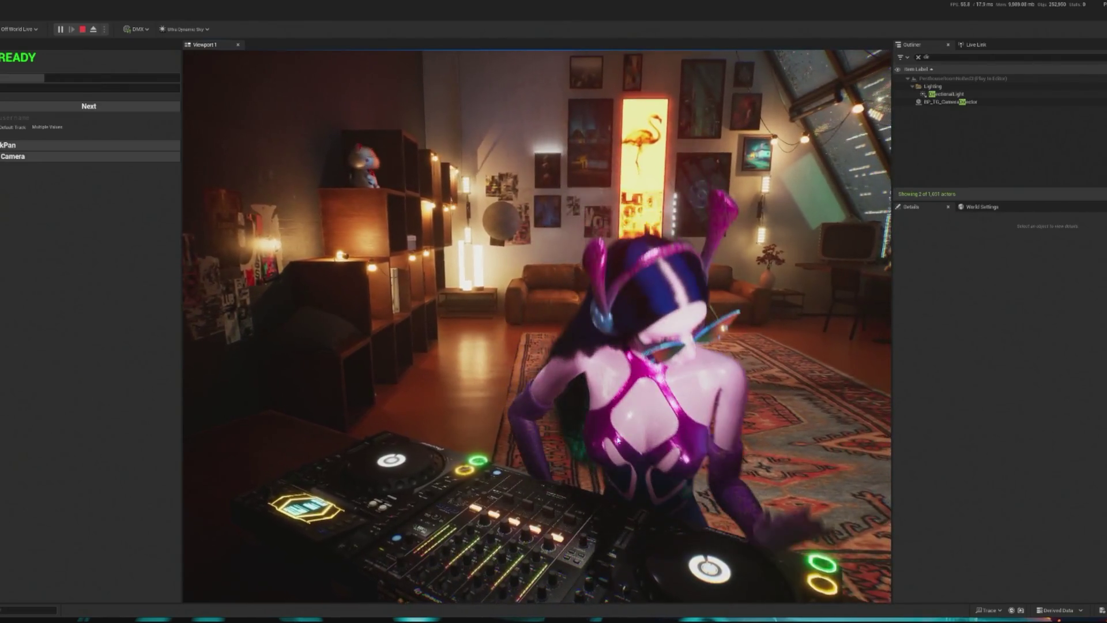
key(Escape)
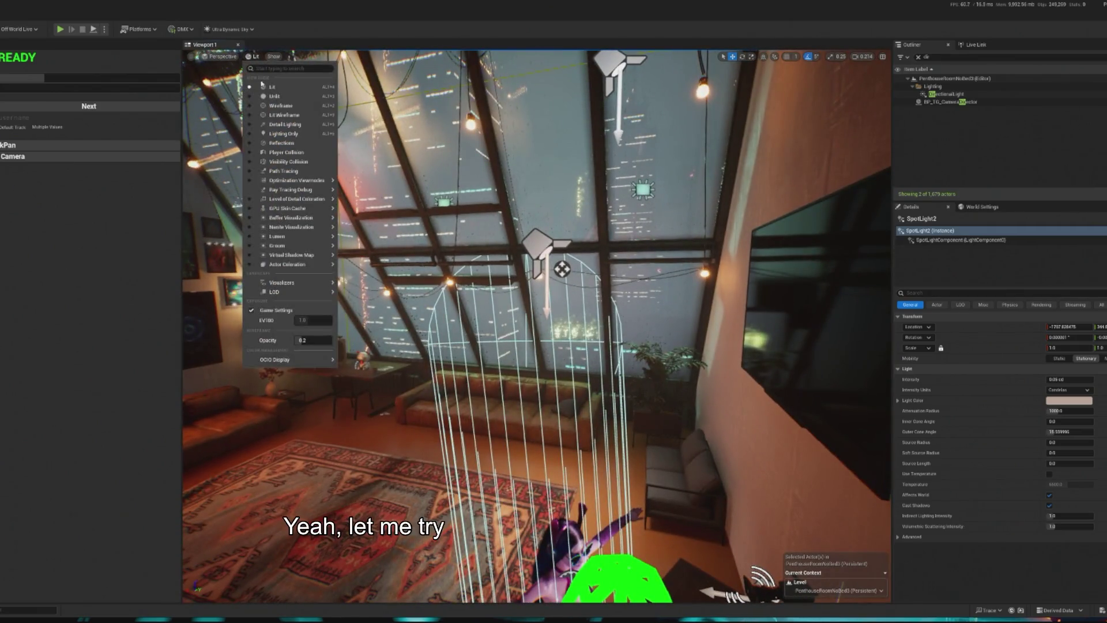
click(288, 162)
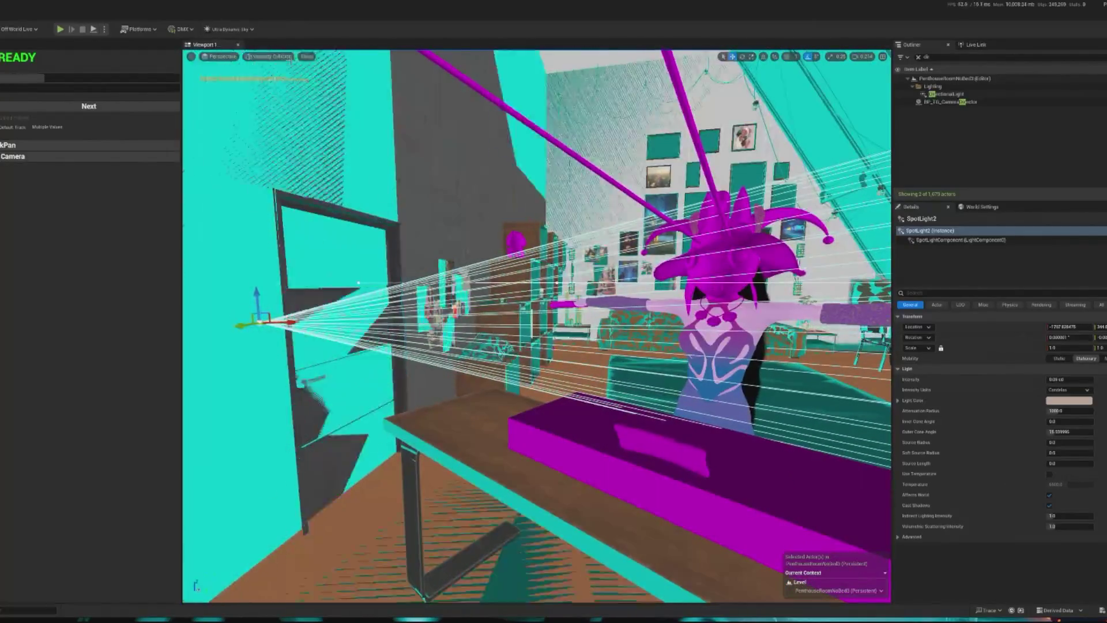
click(280, 58)
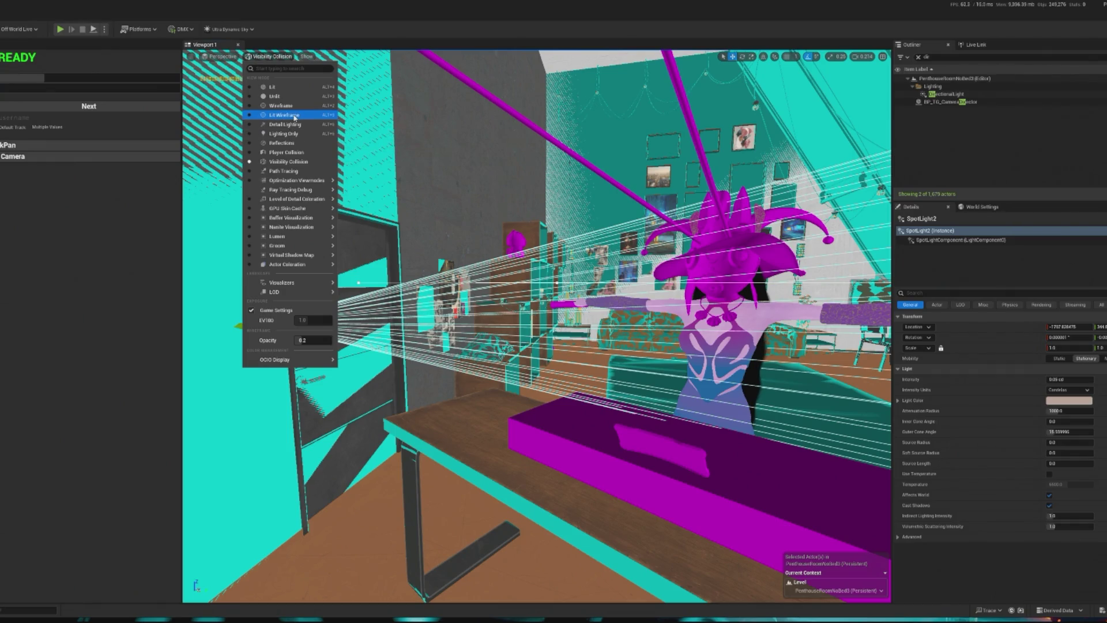
mouse_move(289, 255)
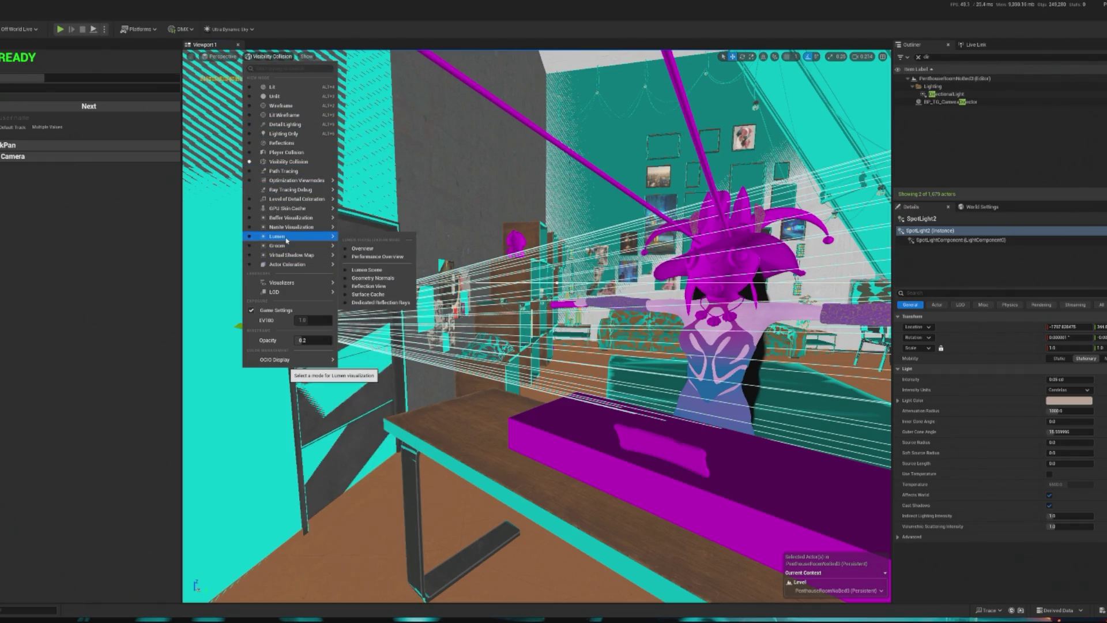
click(352, 269)
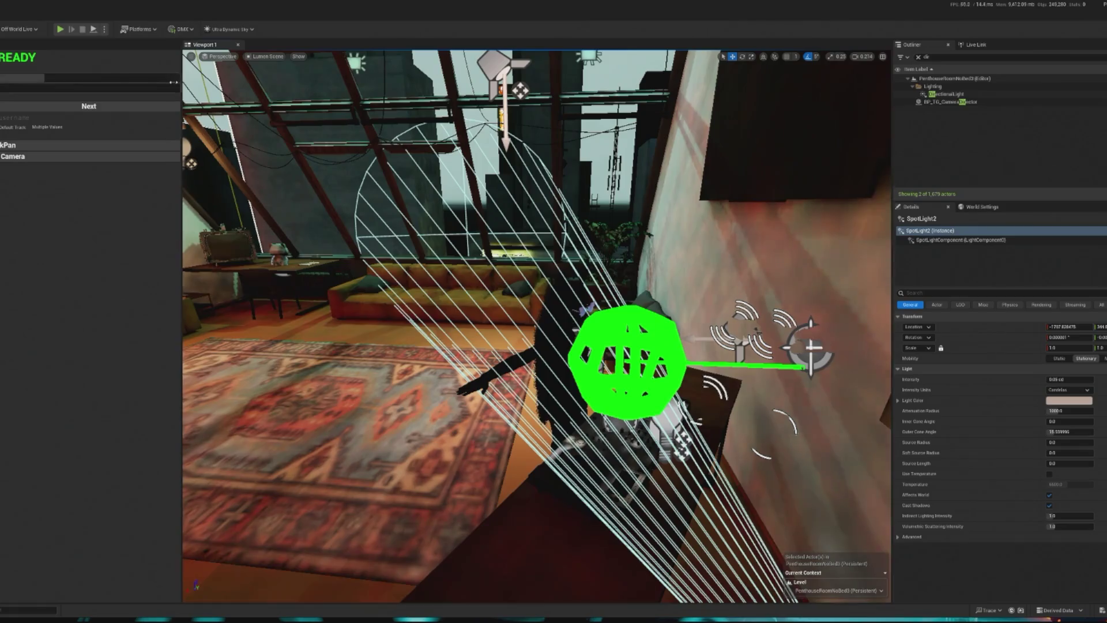
click(267, 56)
click(273, 87)
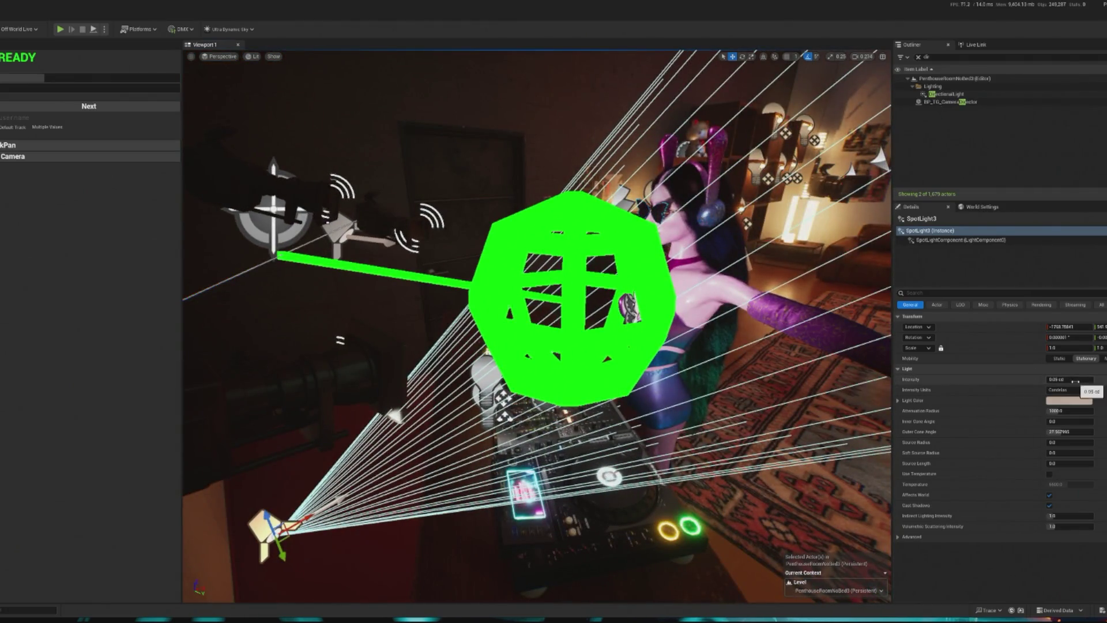
Turn SpotLight3's intensity down to 0, then to 0.01 cd.
click(1071, 380)
text(0)
key(Return)
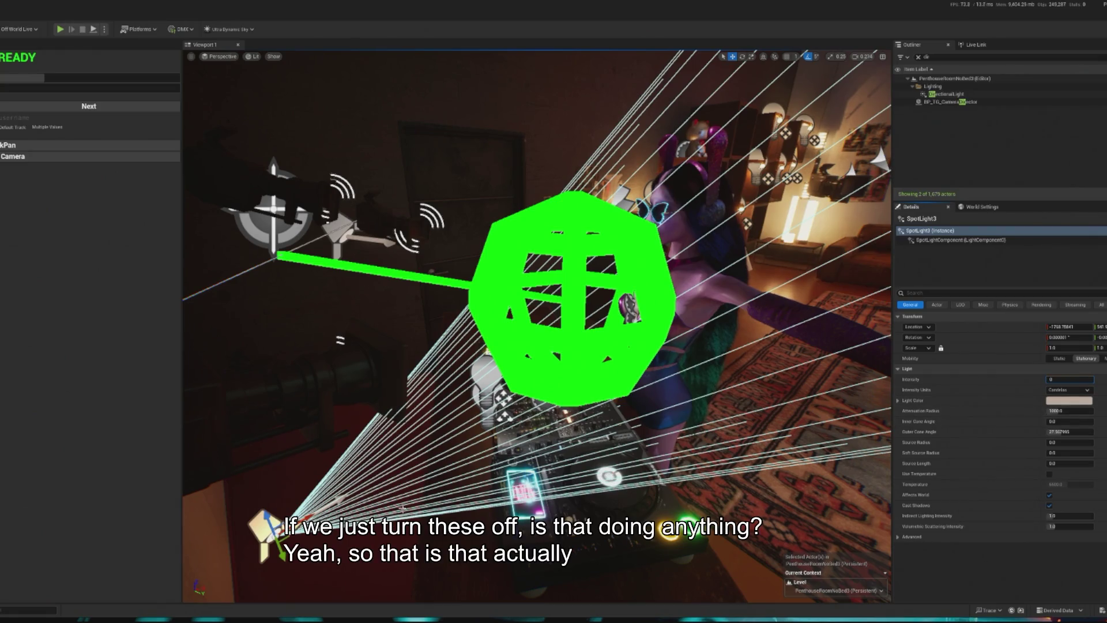
text(.01)
key(Return)
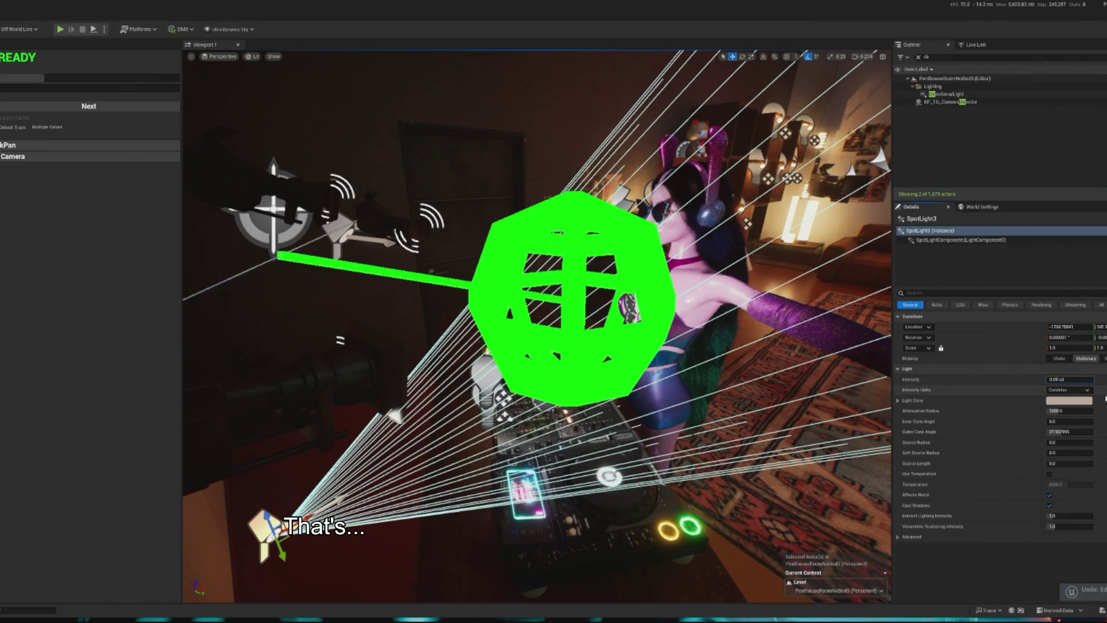
Settle SpotLight3 at 0.02 cd, select SpotLight2 and launch a play preview.
click(1070, 379)
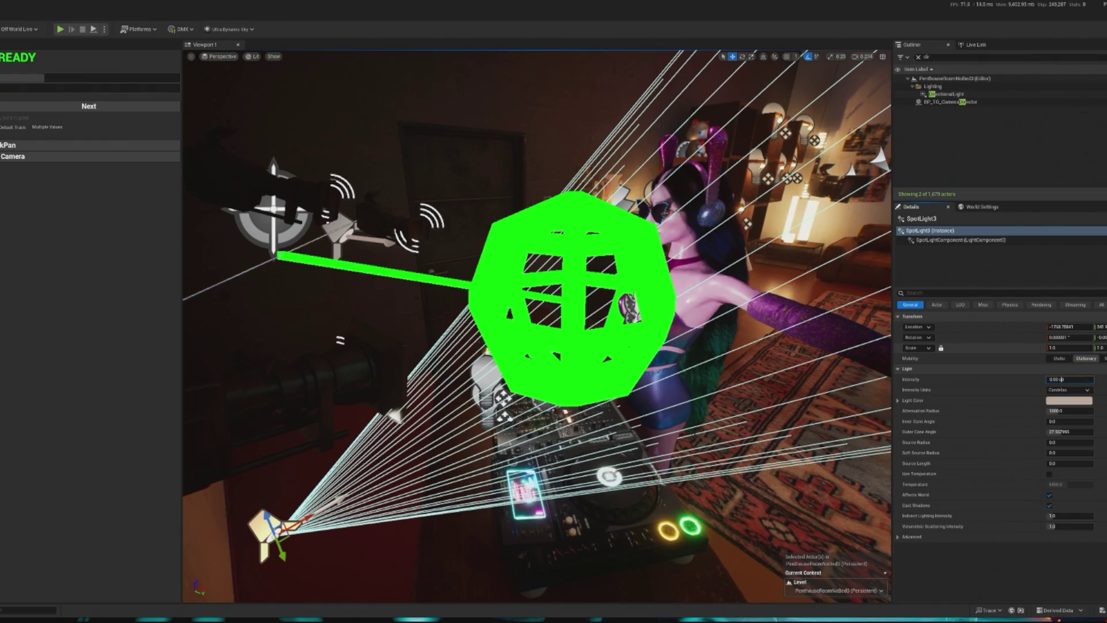
key(Return)
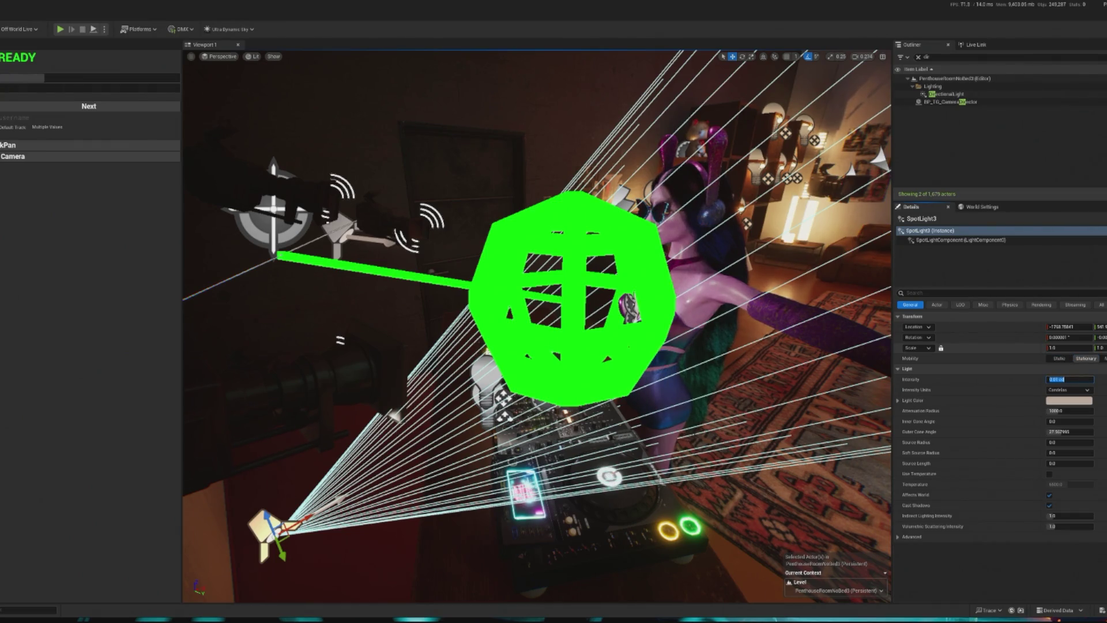
text(0.02)
key(Return)
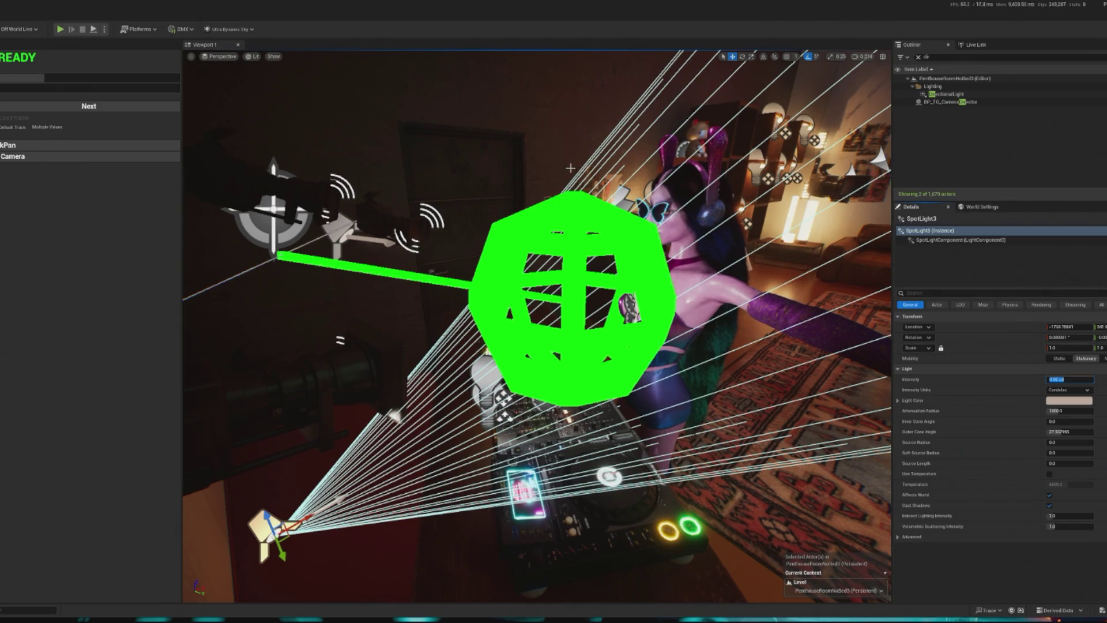
click(339, 234)
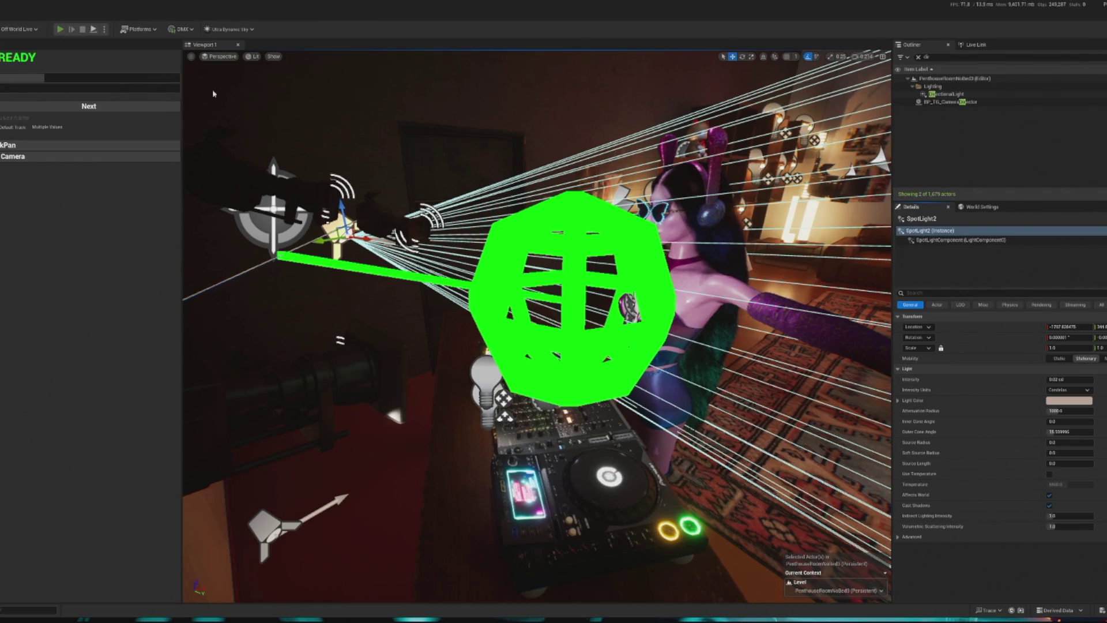
click(59, 29)
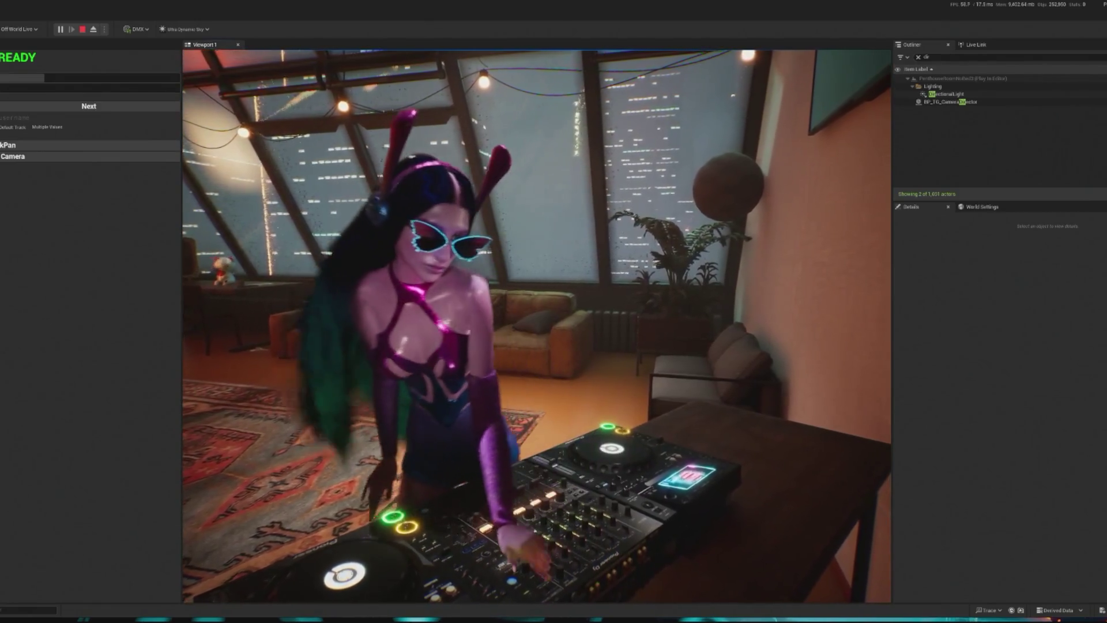
Stop the dimmed-lighting play preview with Esc and return to the editor.
key(Escape)
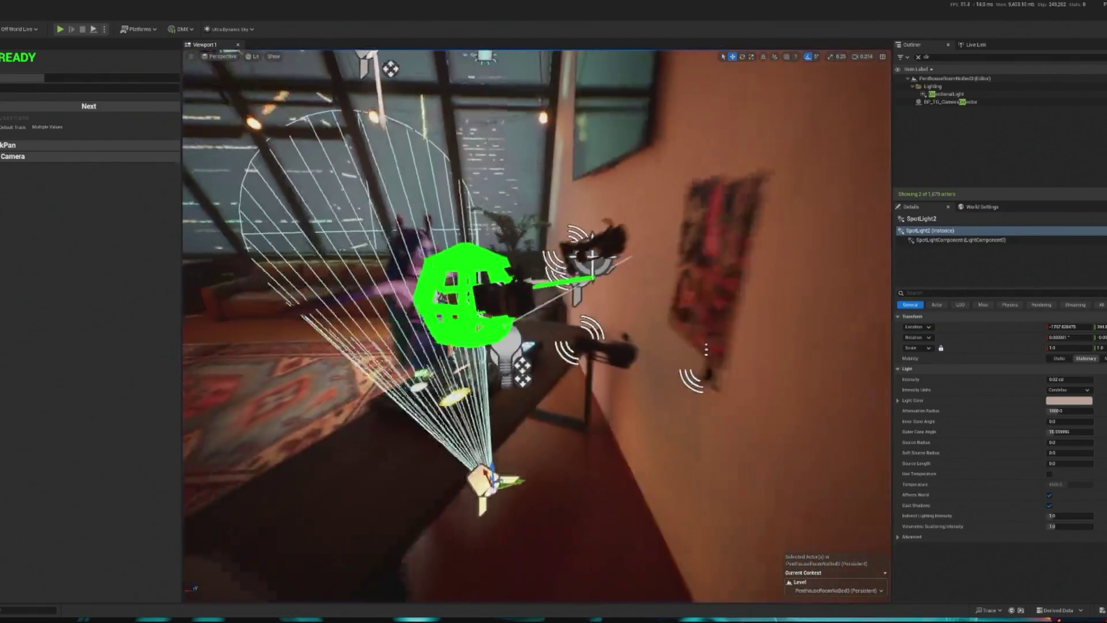
Slightly raise the saturation of SpotLight2's light colour.
click(1064, 402)
drag(992, 479, 992, 472)
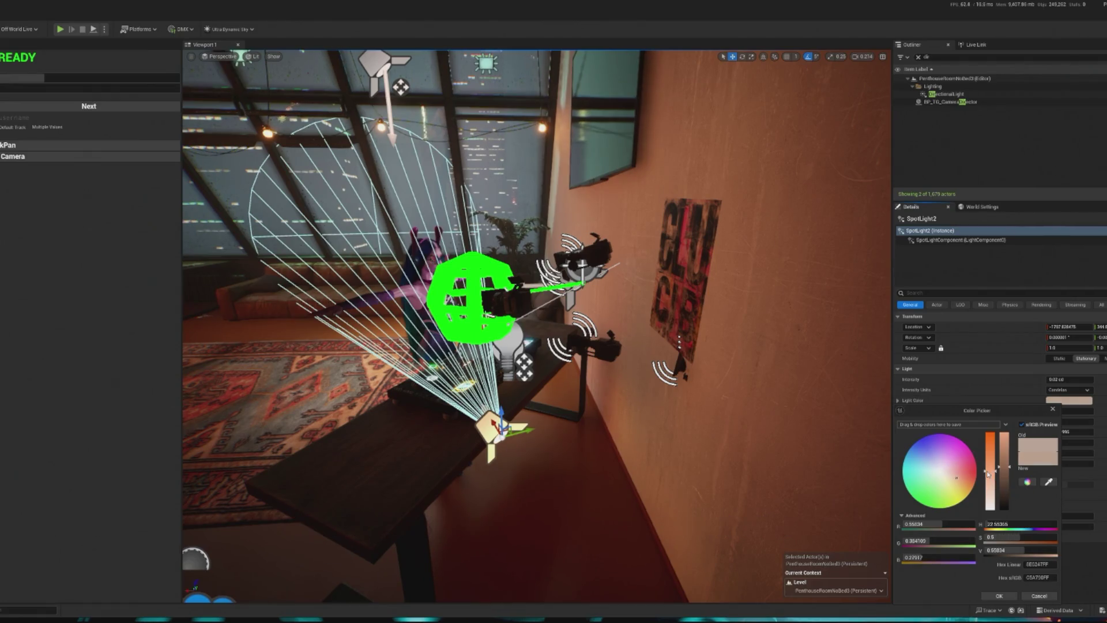
click(1000, 597)
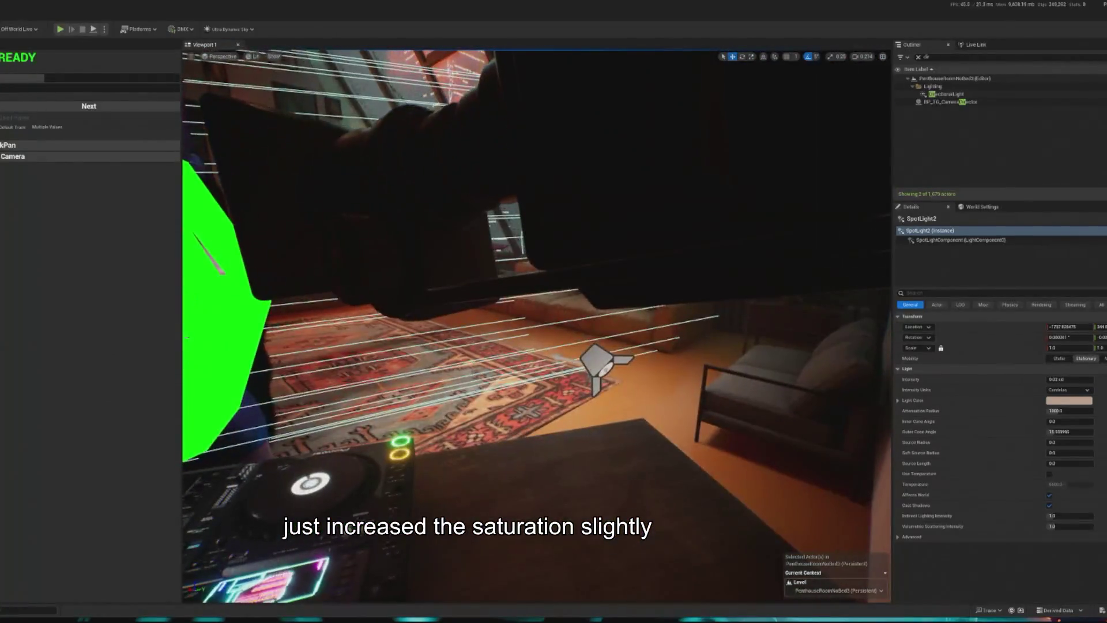
Apply the warm colour to SpotLight3 and preview the scene with Alt+P.
click(599, 361)
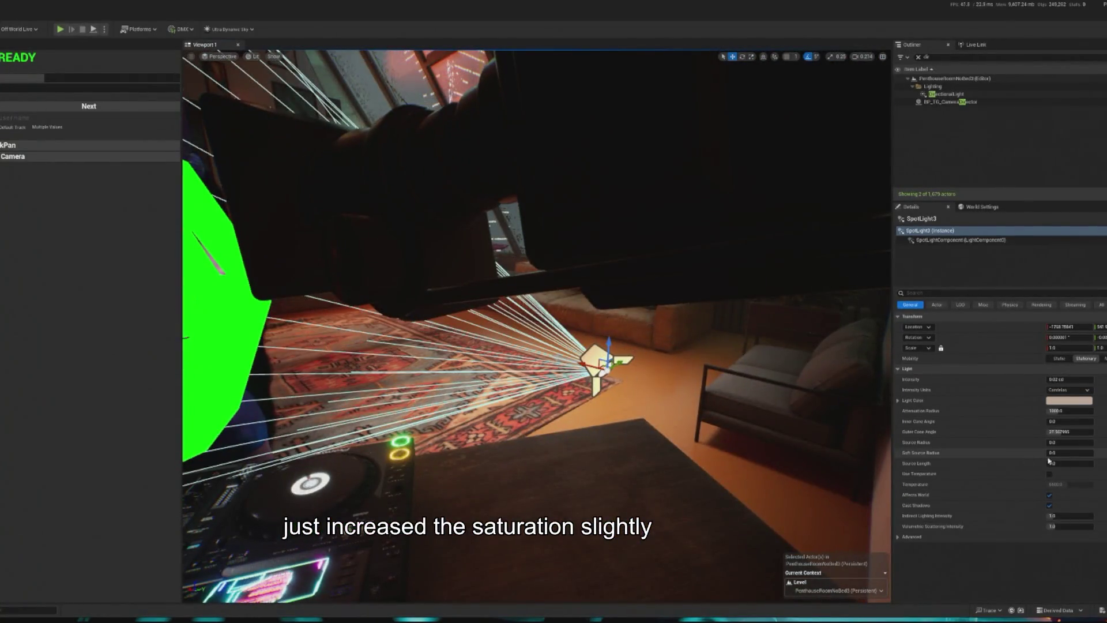
click(1069, 401)
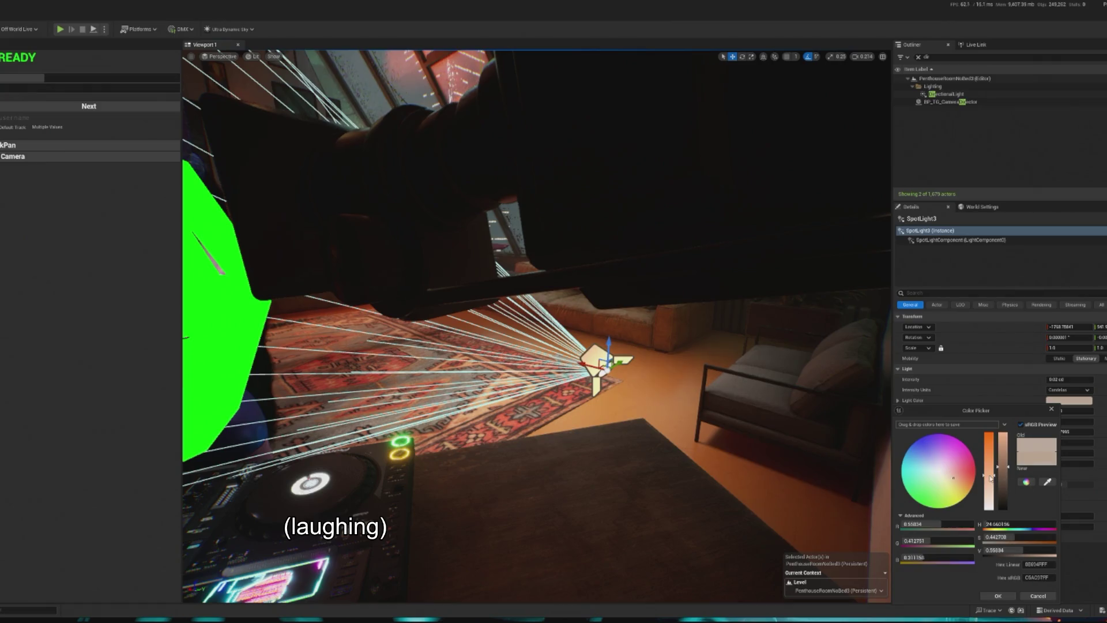
click(998, 597)
key(alt+p)
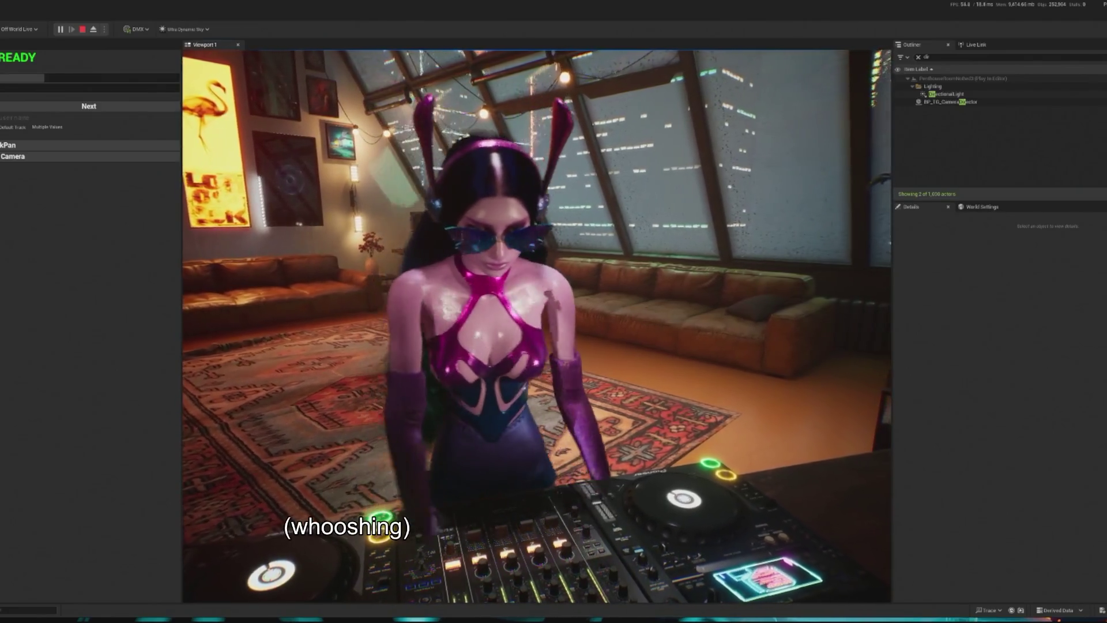
key(Escape)
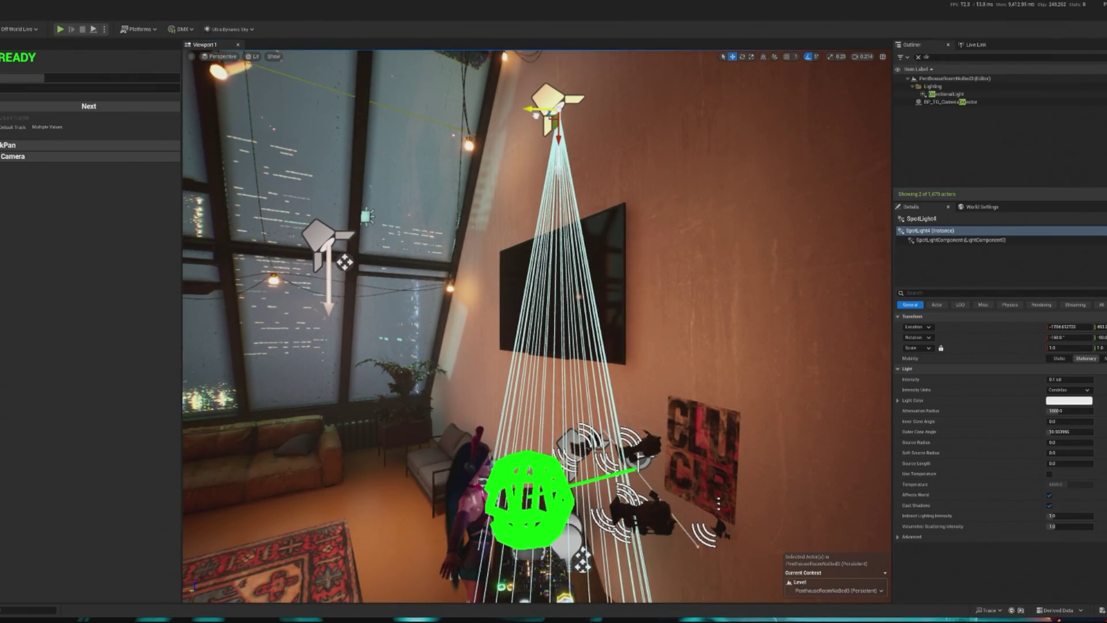
Move SpotLight4 sideways along X and higher up the wall.
drag(537, 113, 508, 115)
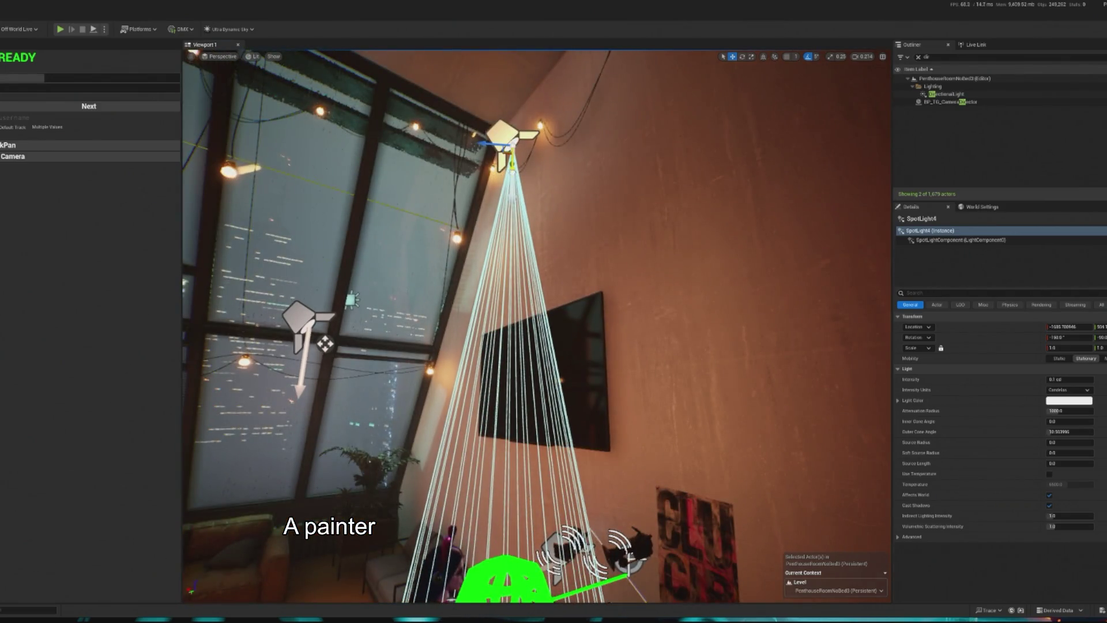
drag(512, 161, 512, 136)
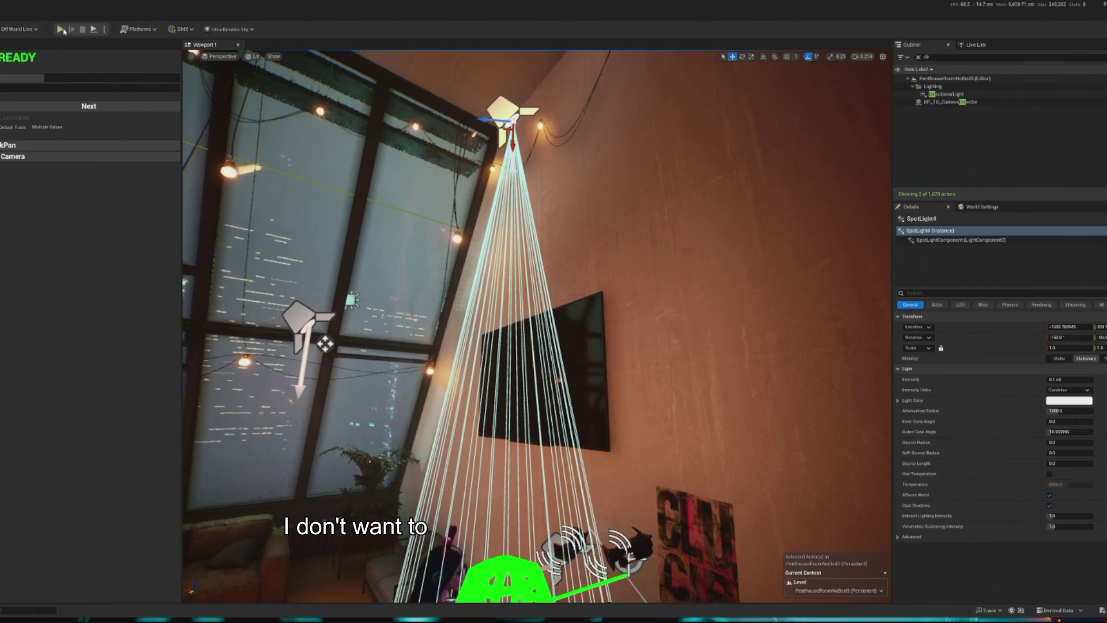
click(1069, 401)
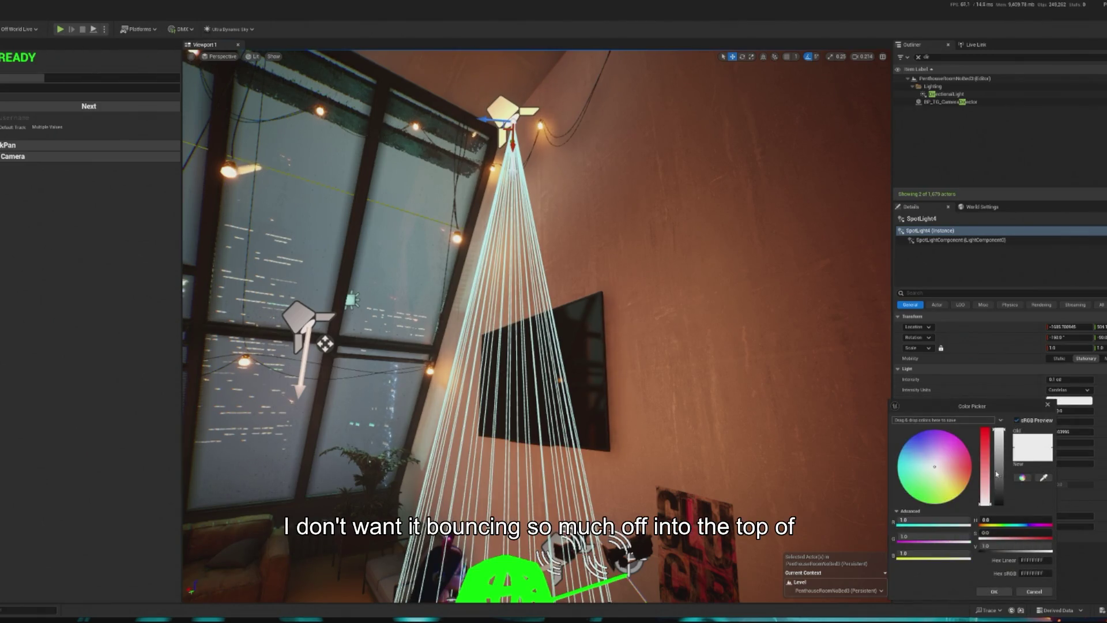
click(994, 593)
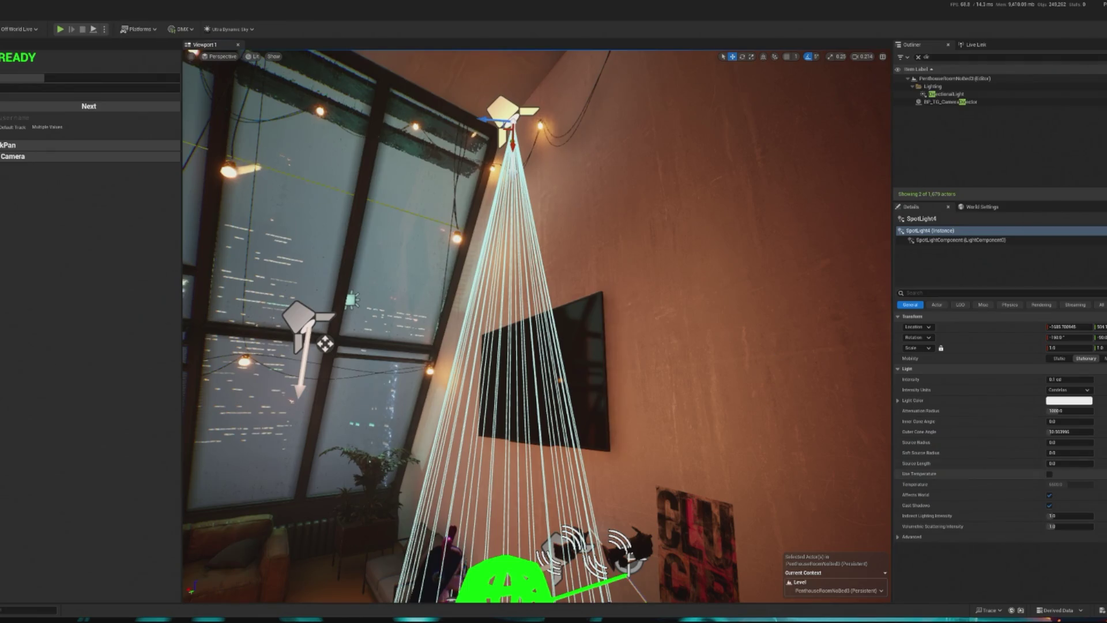
Tint SpotLight4 pale peach by sampling the brown wall, then start a play preview.
click(1068, 400)
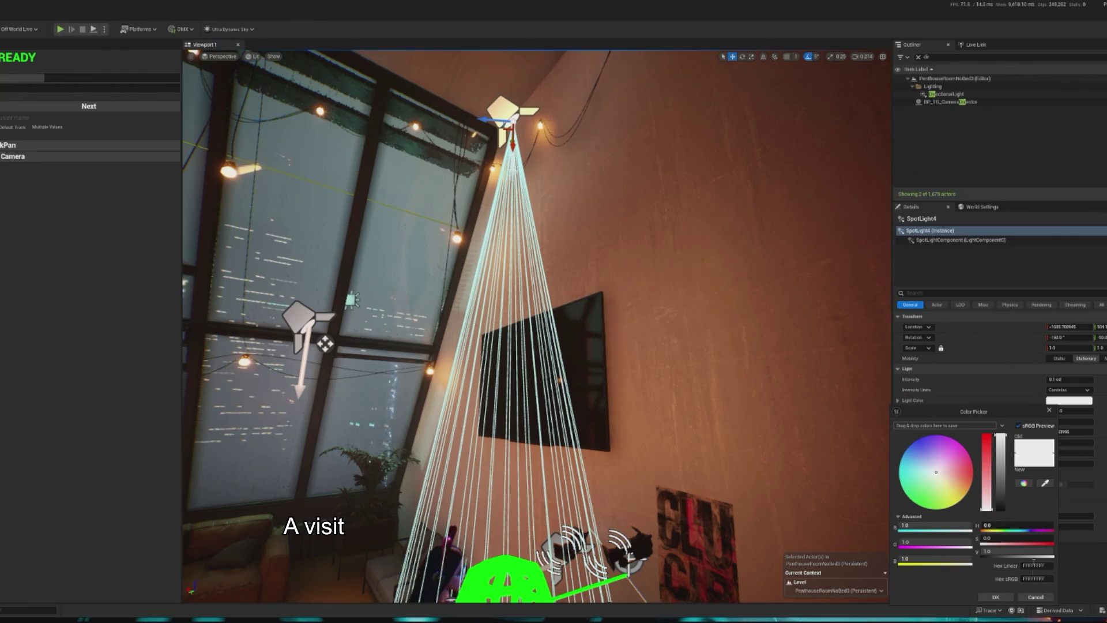
click(1044, 483)
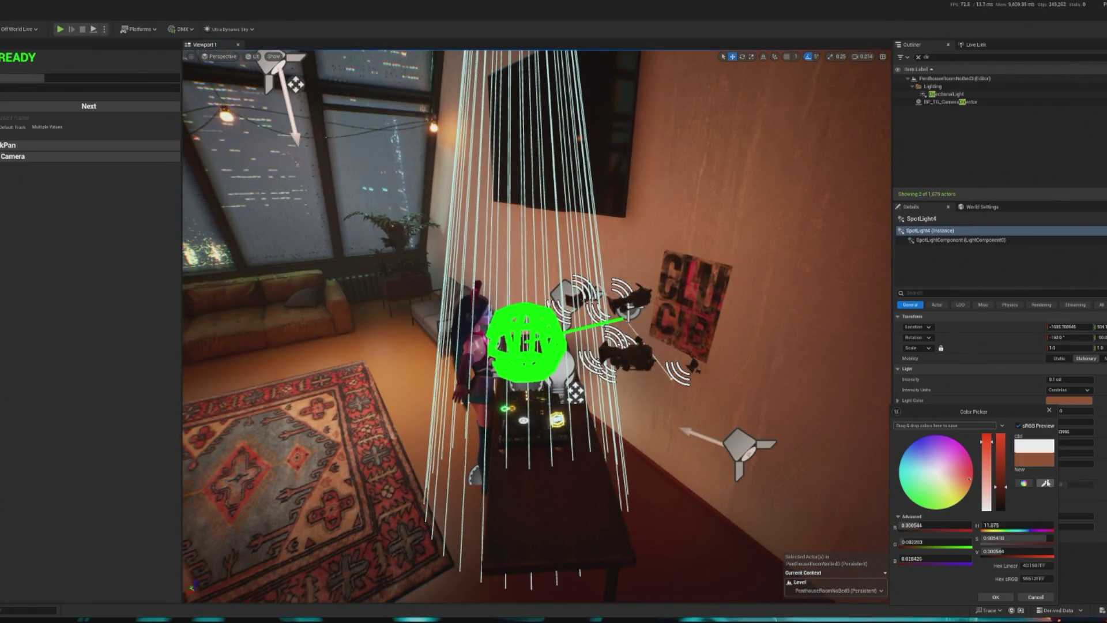
click(709, 406)
drag(709, 406, 489, 147)
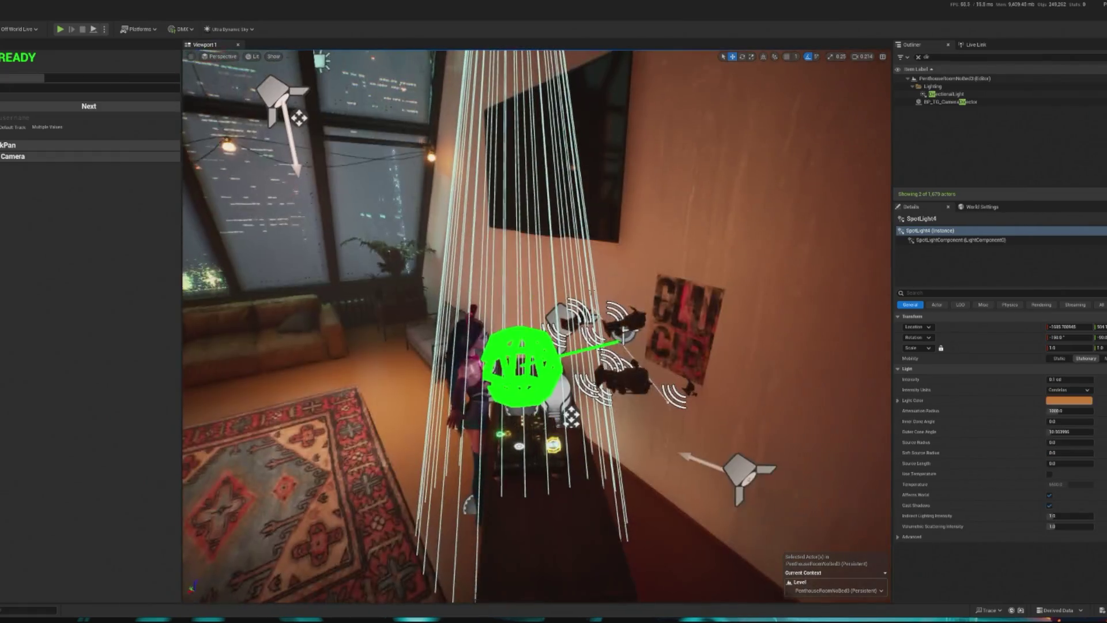
click(990, 460)
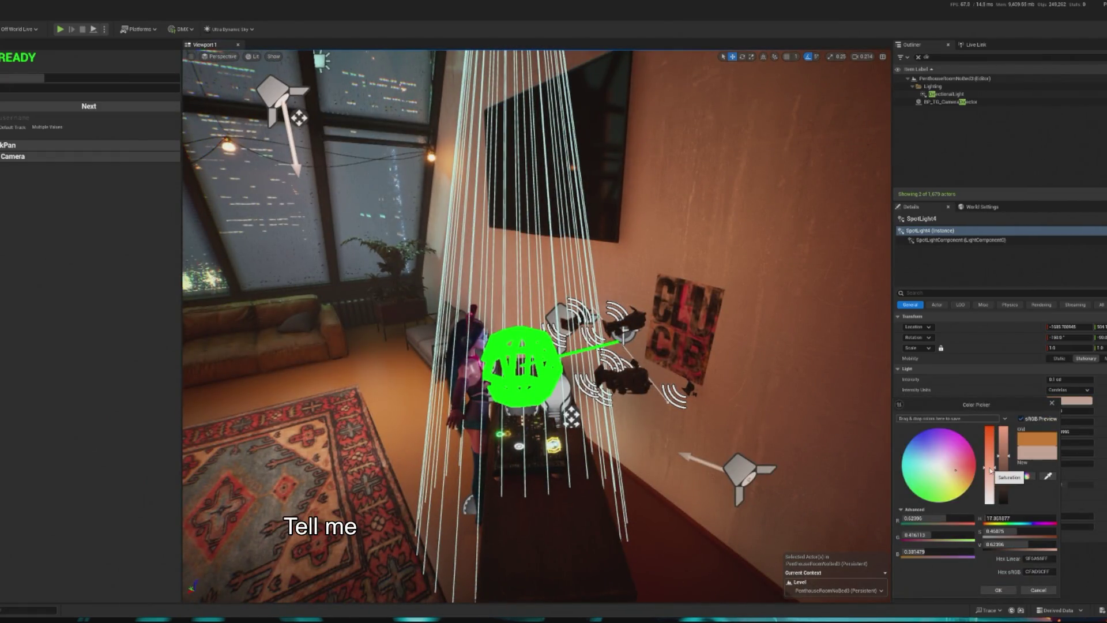
click(996, 592)
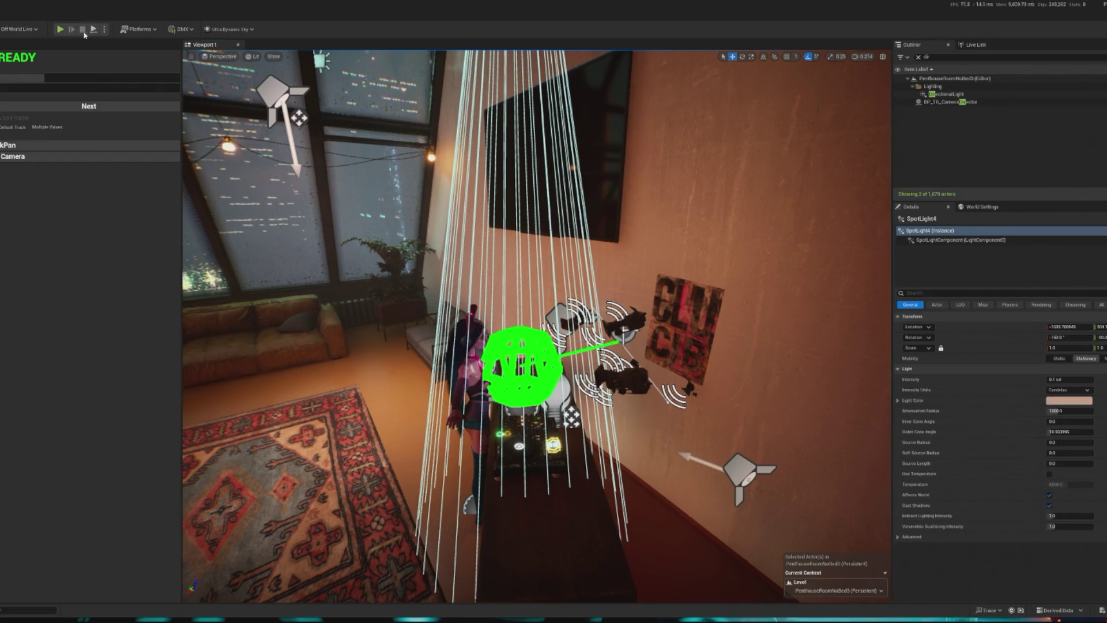
click(60, 29)
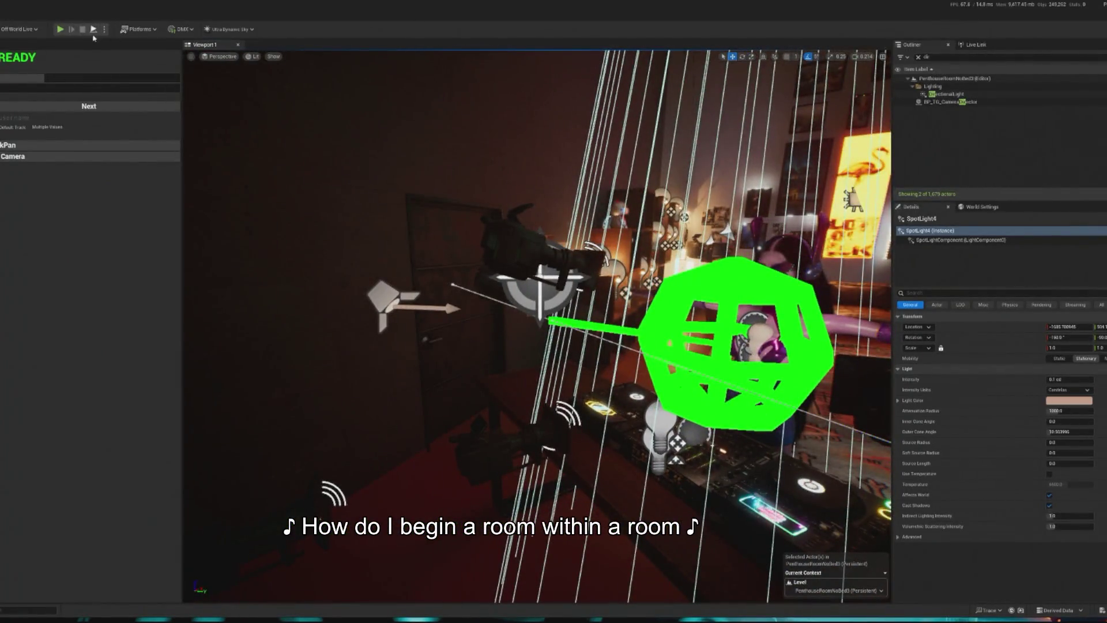
click(61, 28)
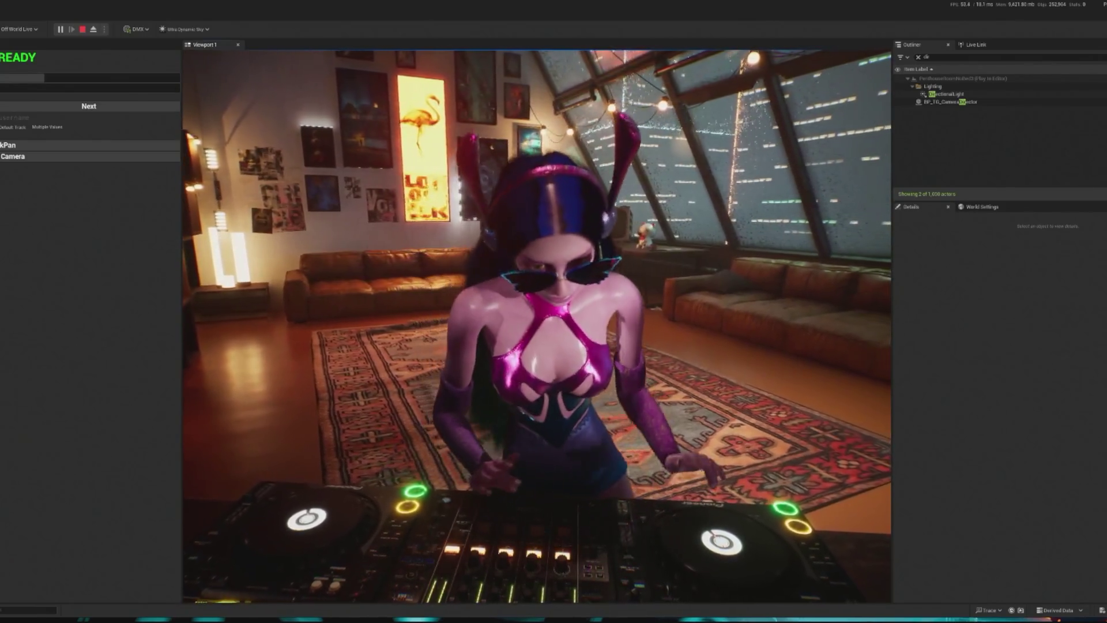
Free the mouse from the running play preview with Shift+F1.
key(shift+F1)
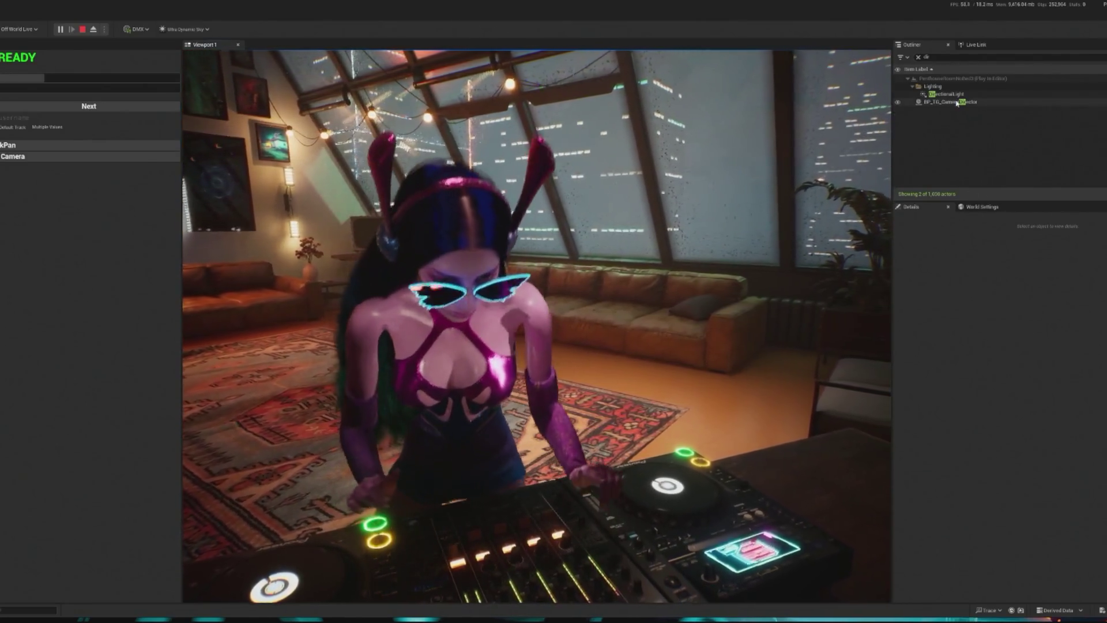
Clear the Outliner search and release the mouse from the game view.
click(918, 57)
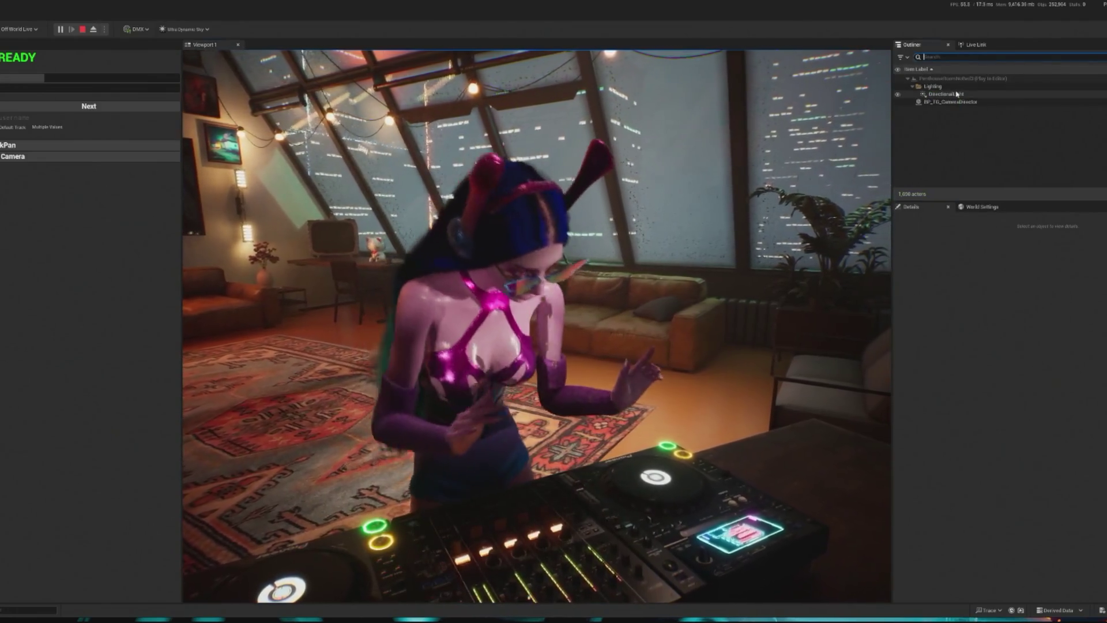
click(462, 223)
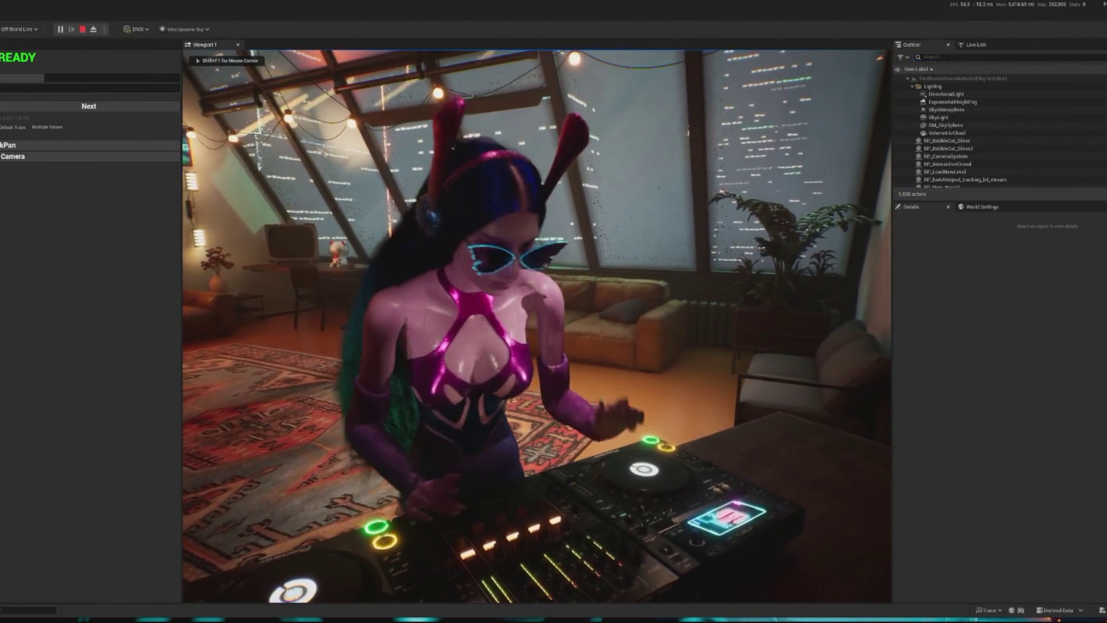
key(shift+F1)
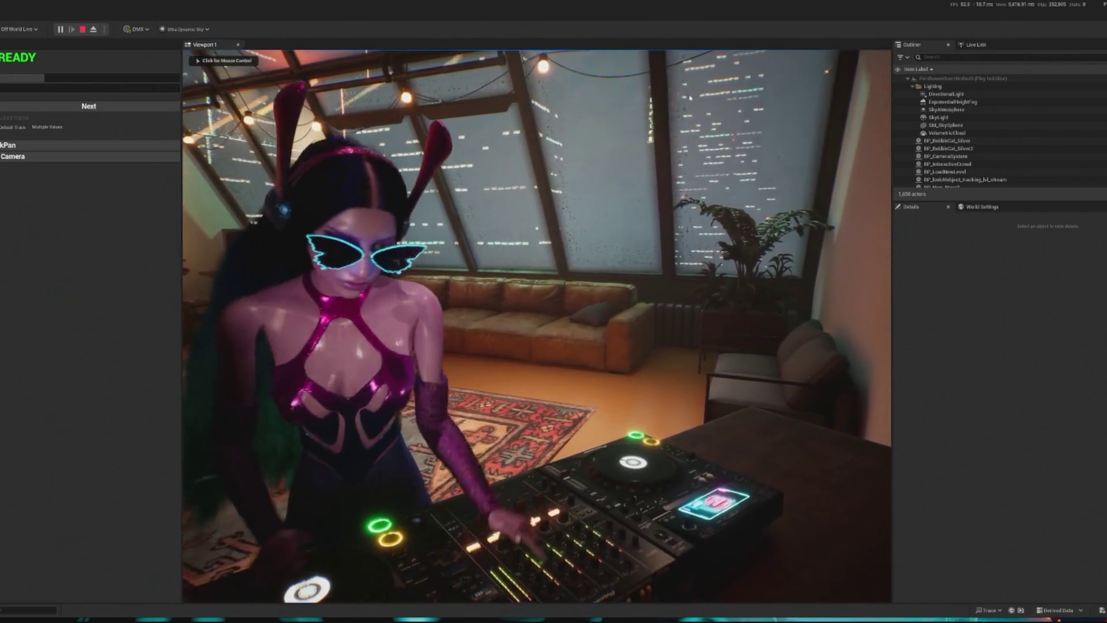
Find BP_InteractiveCrowd via a 'crowd' search and spawn a dancer from its Debug section.
click(946, 57)
text(c)
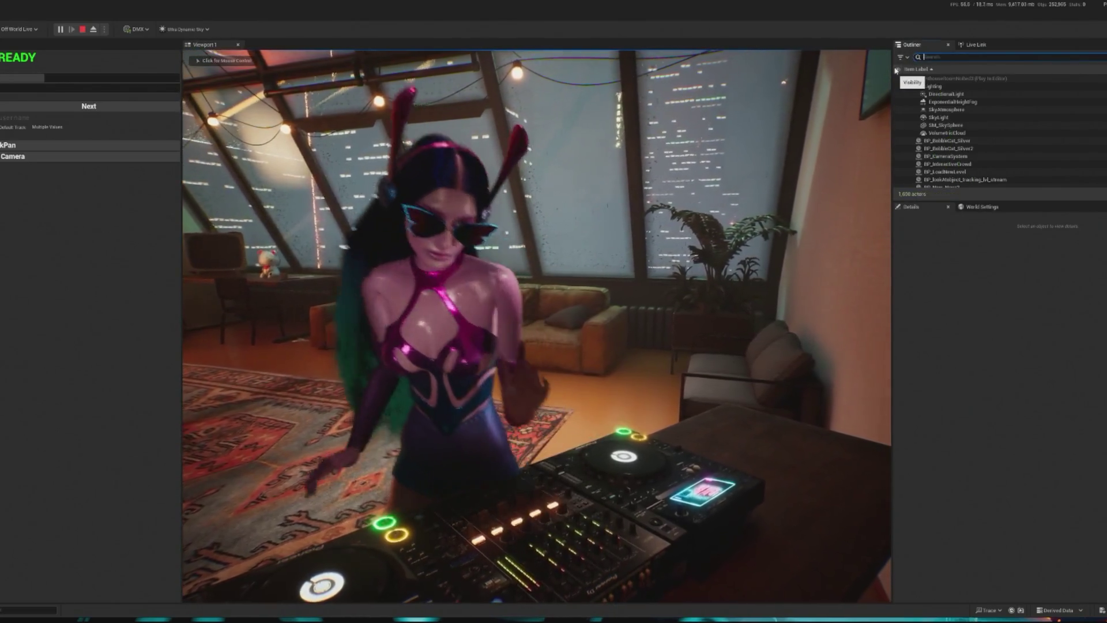
text(rowd)
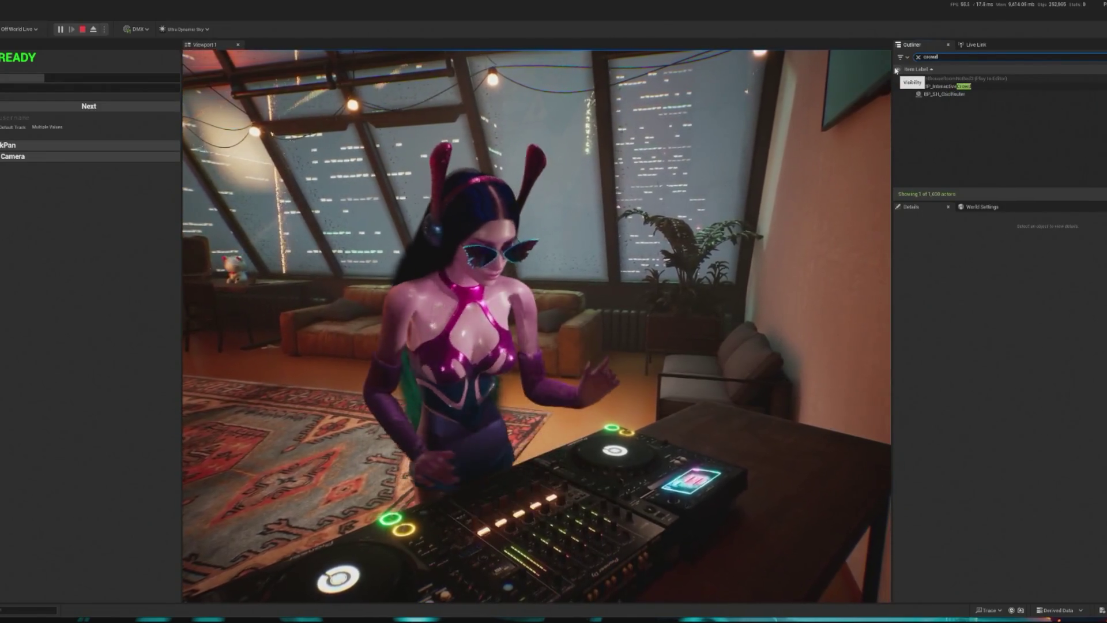
click(981, 87)
scroll(898, 360, down, 1)
click(898, 358)
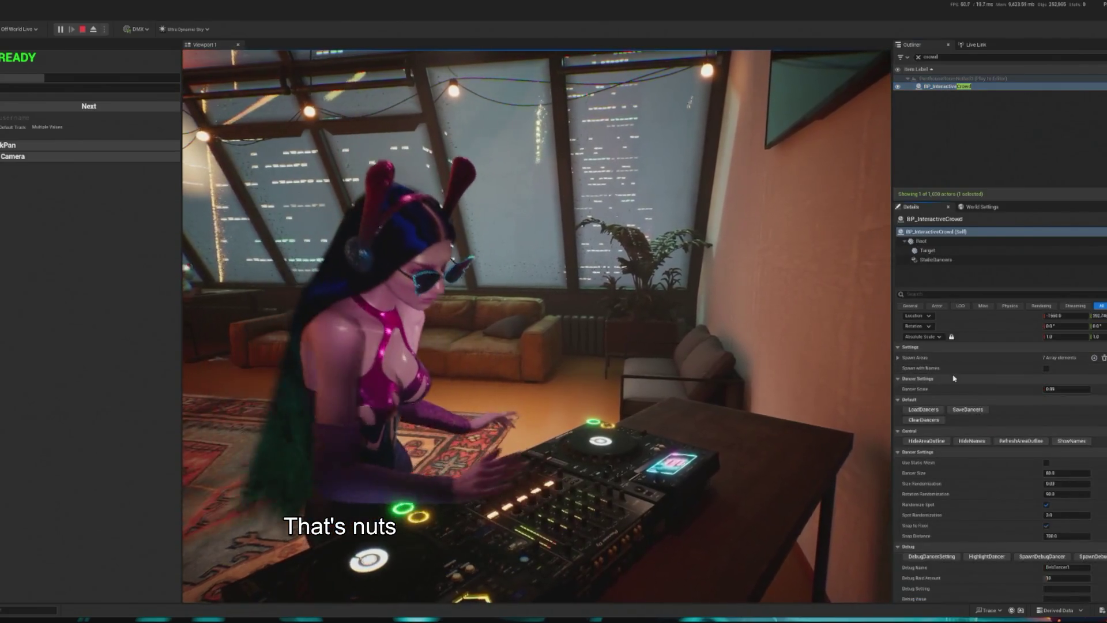
scroll(1045, 540, down, 2)
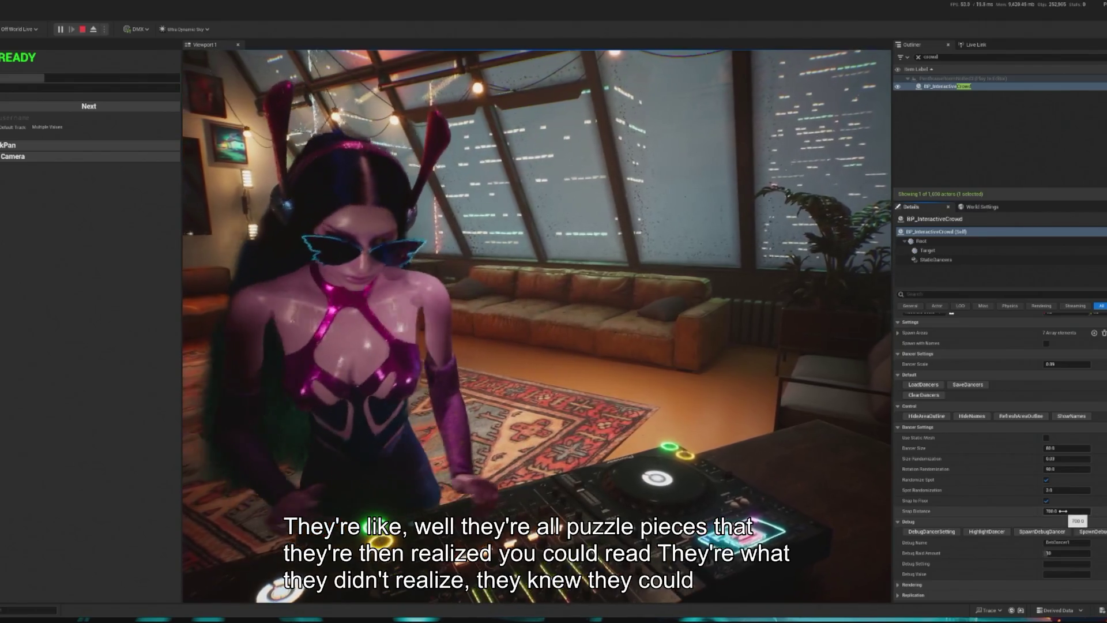
click(1043, 532)
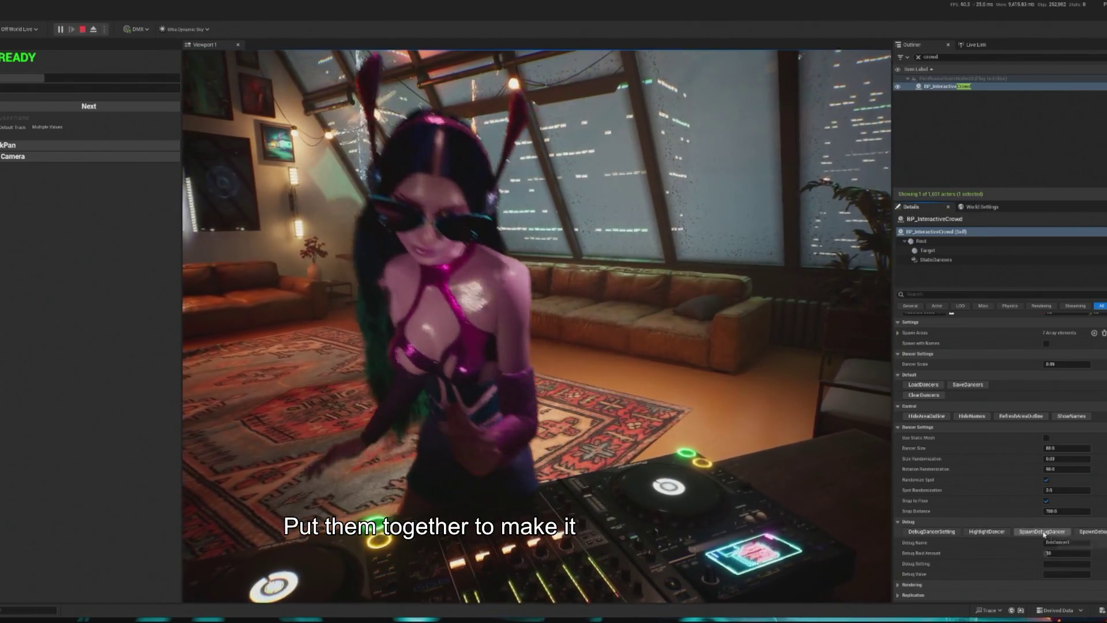
Spawn ten more debug dancers around the DJ, then return to the game view.
click(1044, 533)
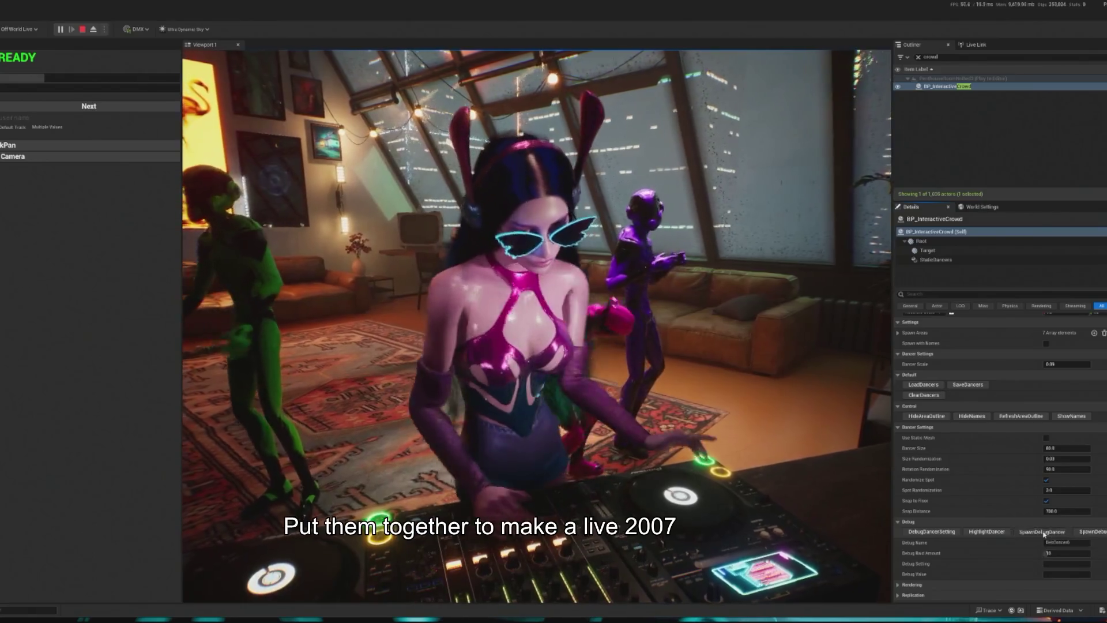
click(1044, 533)
click(1044, 533)
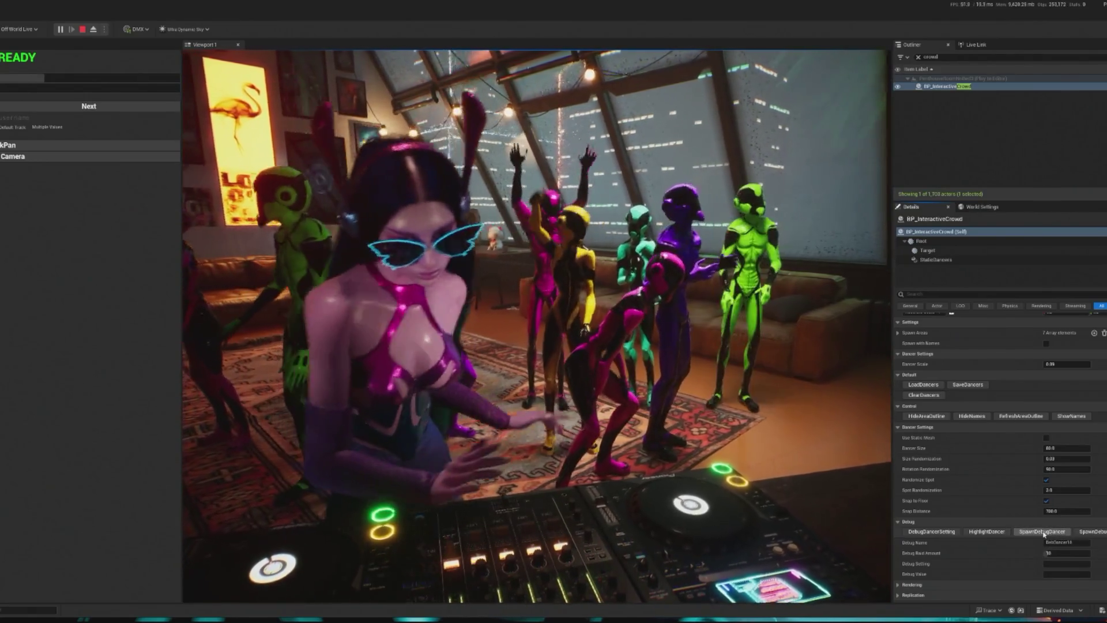
click(1044, 533)
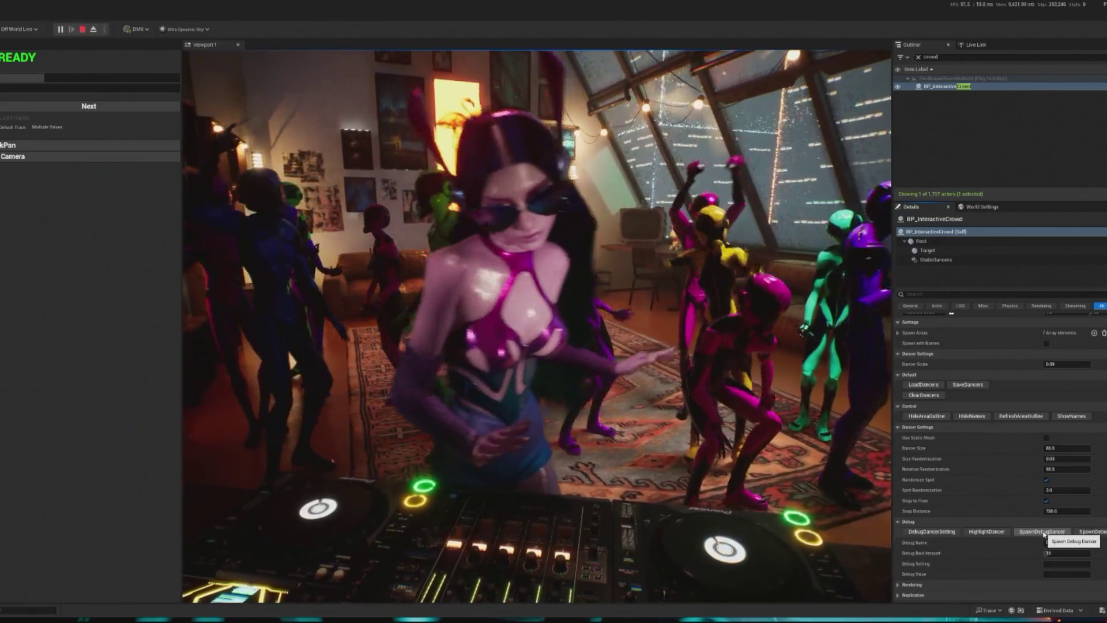
click(1044, 533)
click(1044, 532)
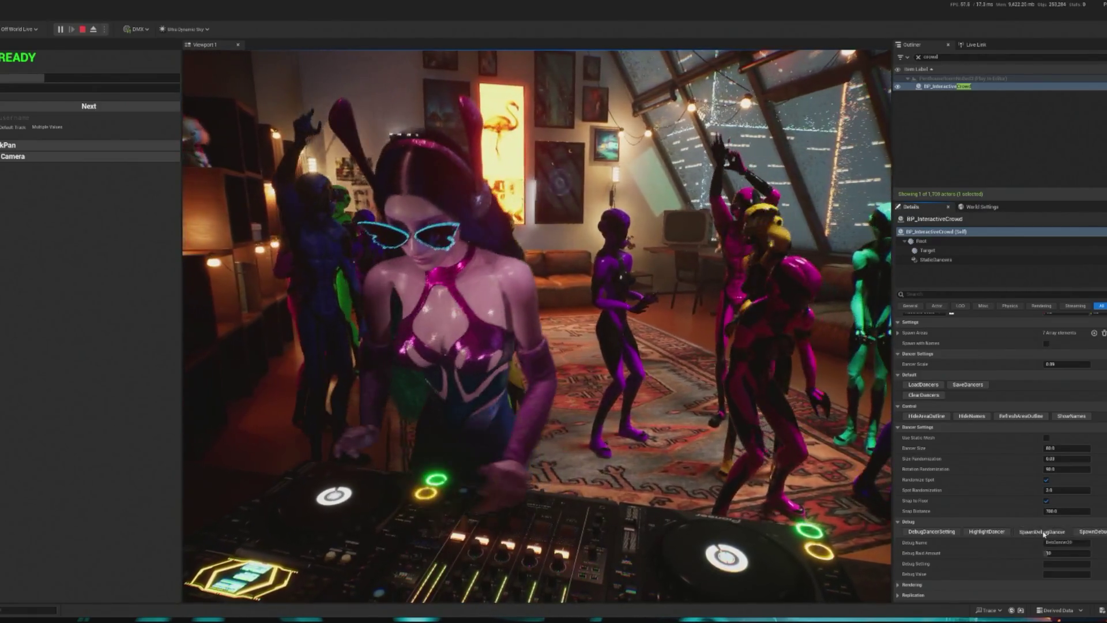
click(1044, 532)
click(1044, 532)
click(1038, 532)
click(1032, 532)
click(1026, 532)
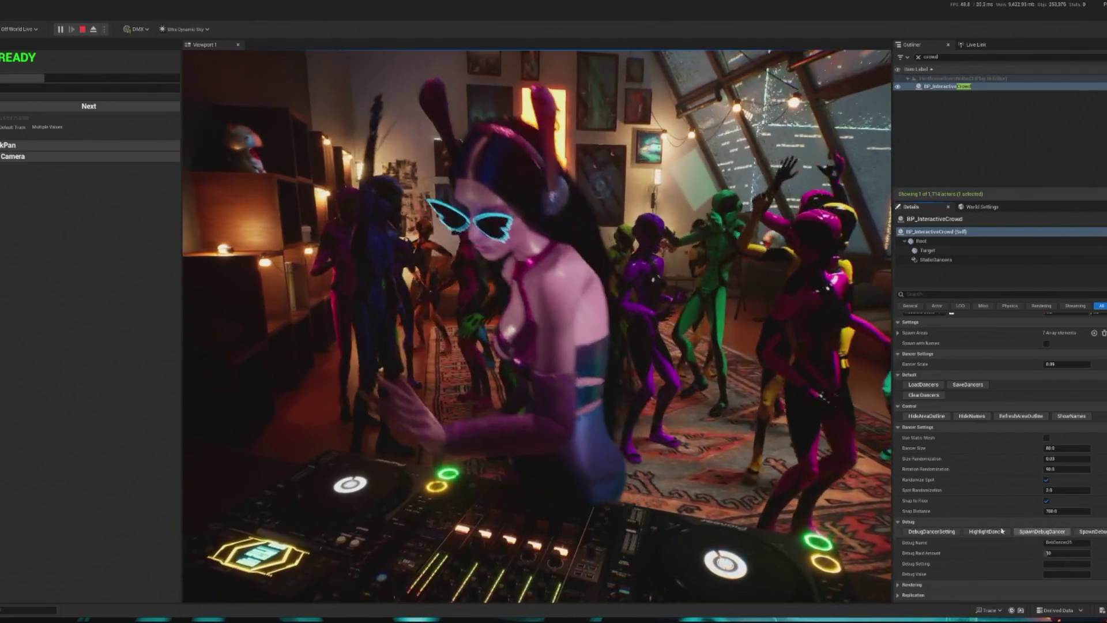
click(376, 308)
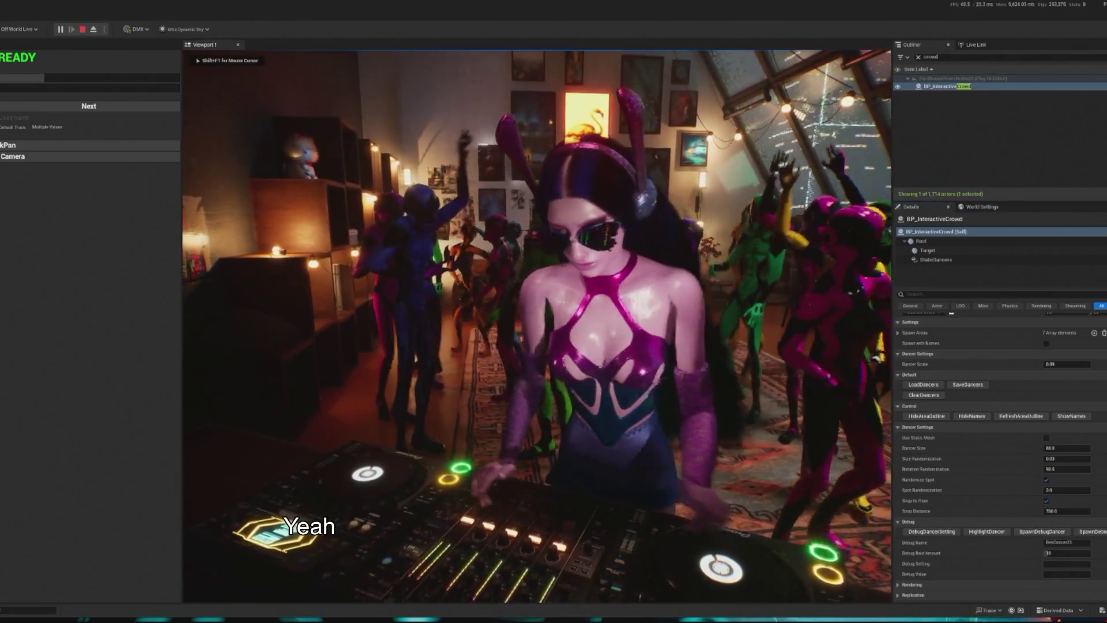
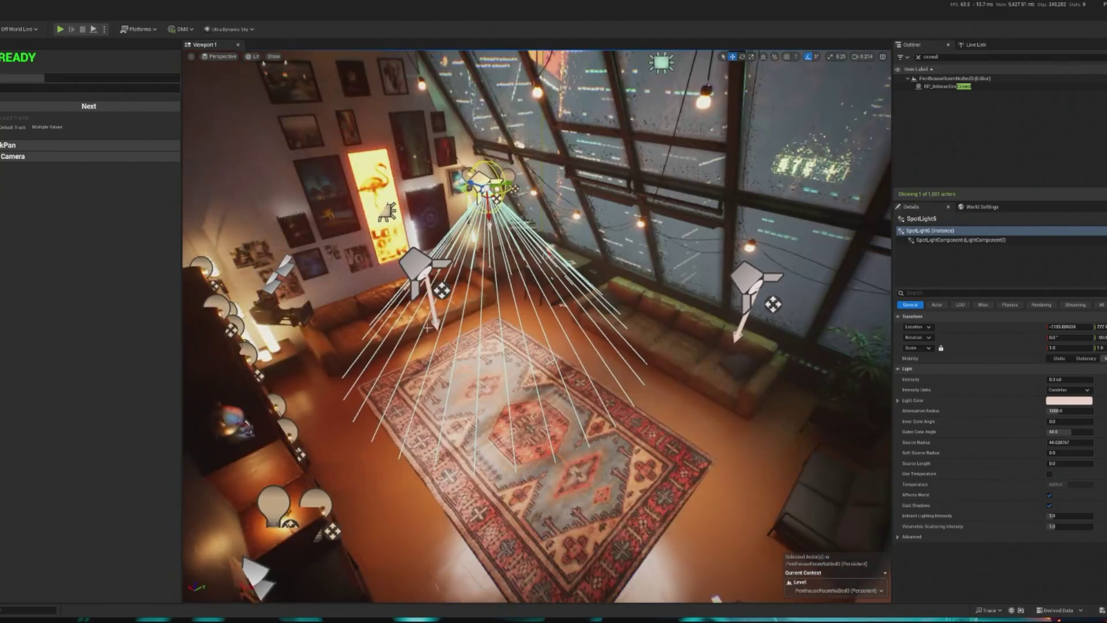
Play the level and spawn nine debug dancers through the BP_InteractiveCrowd actor, then stop.
click(59, 29)
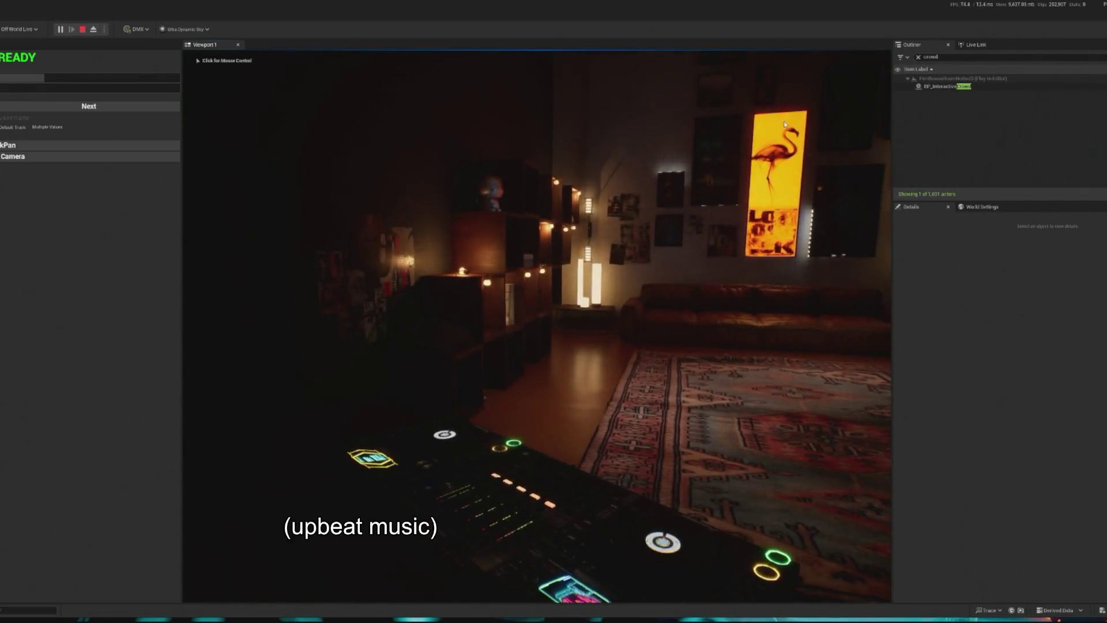
click(946, 86)
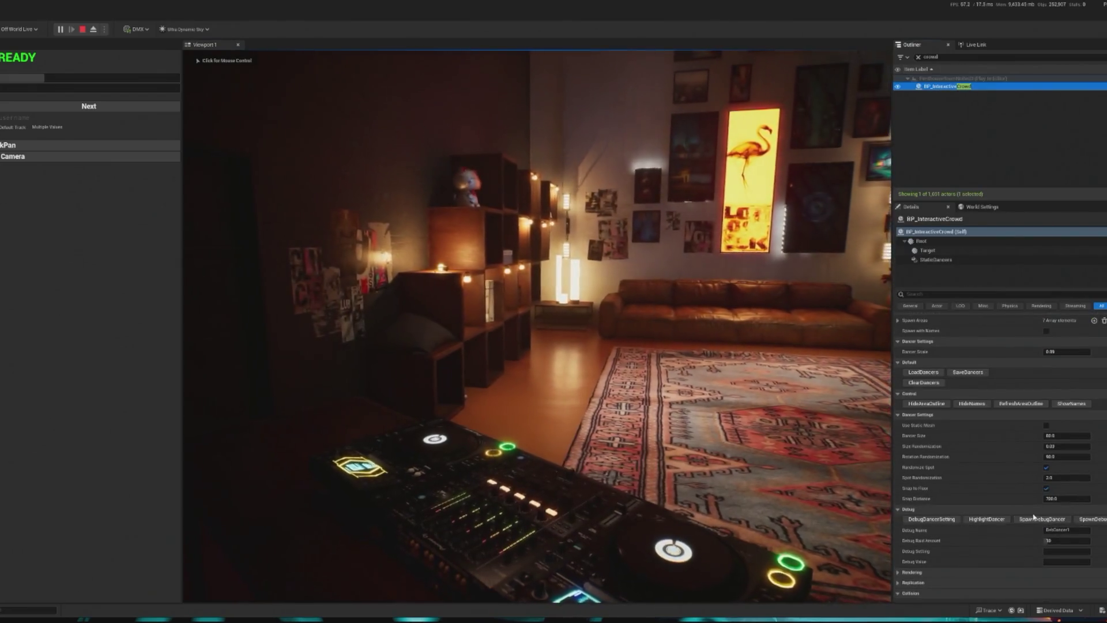
click(1027, 520)
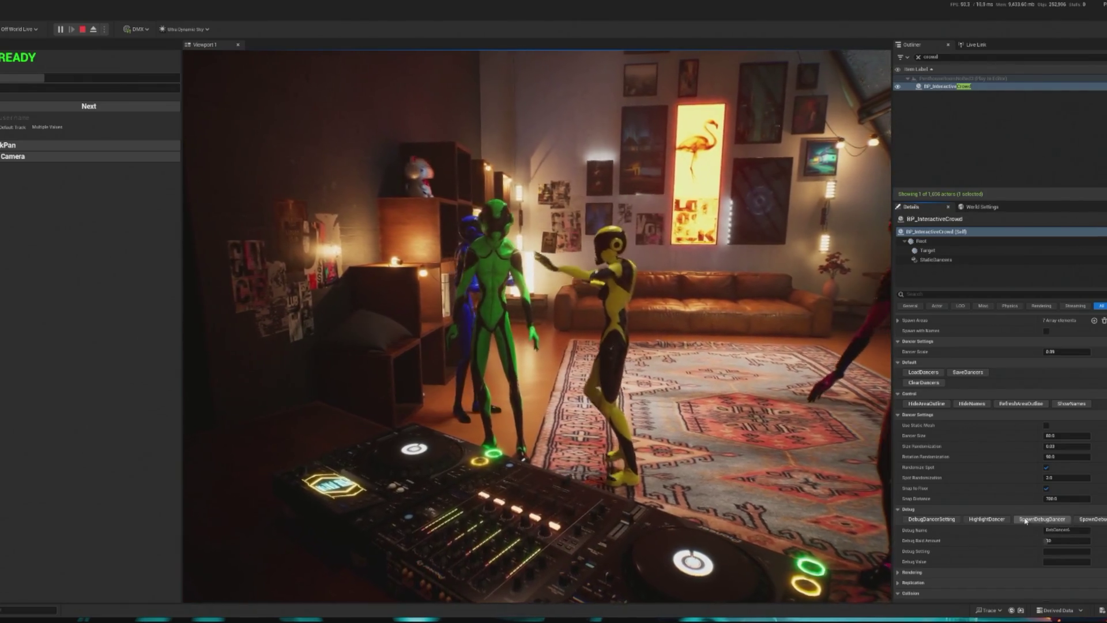
click(1026, 519)
click(1026, 520)
click(1026, 519)
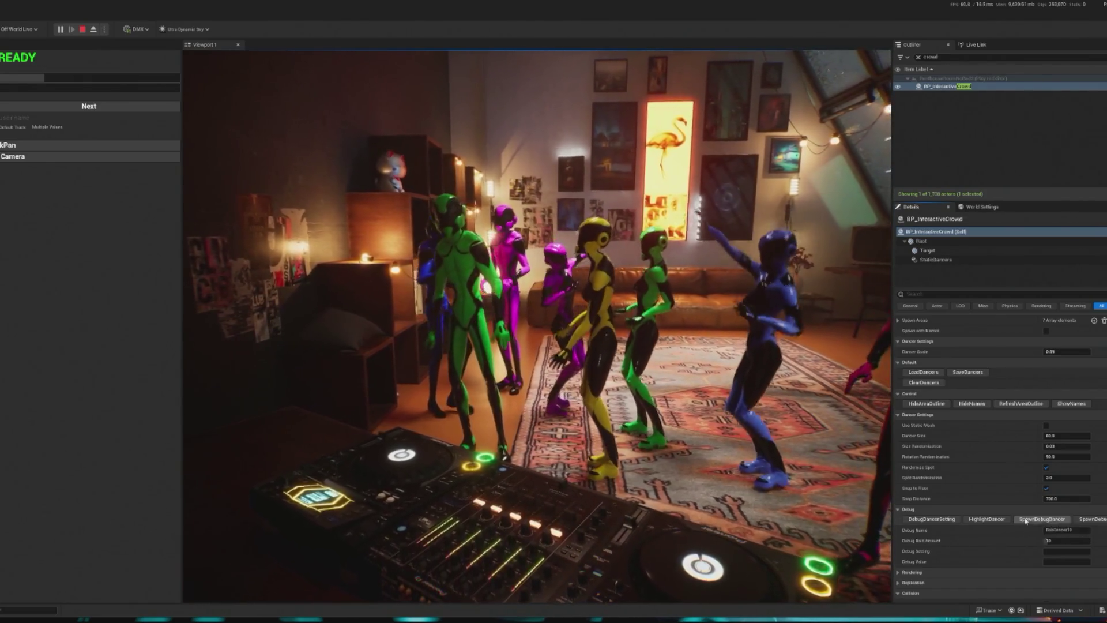
click(1024, 518)
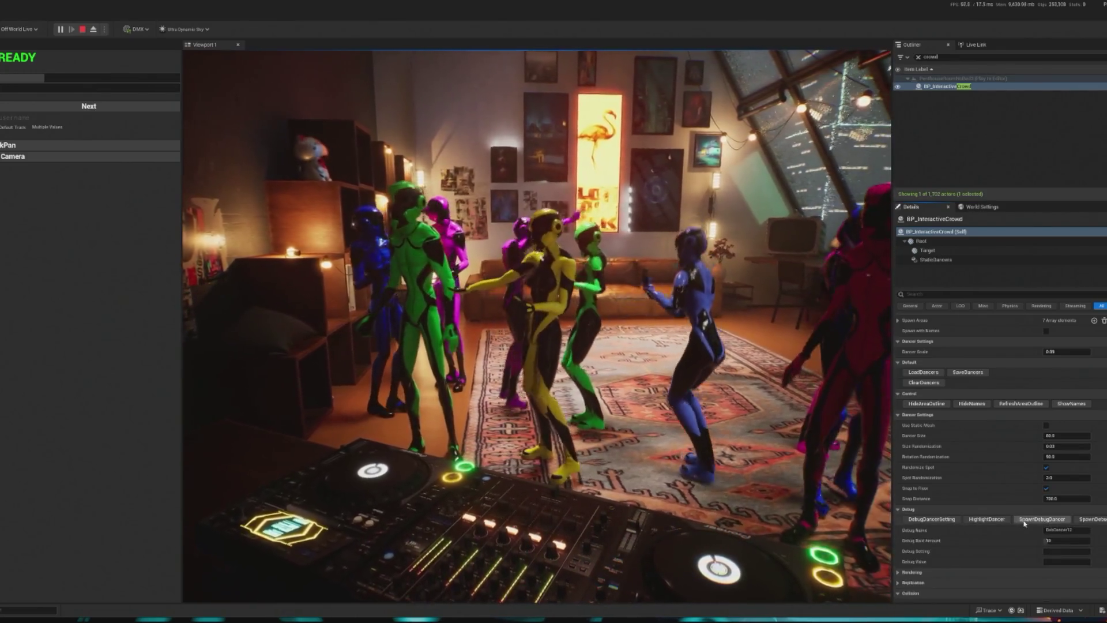
click(1025, 519)
click(1024, 519)
click(1025, 520)
click(1025, 520)
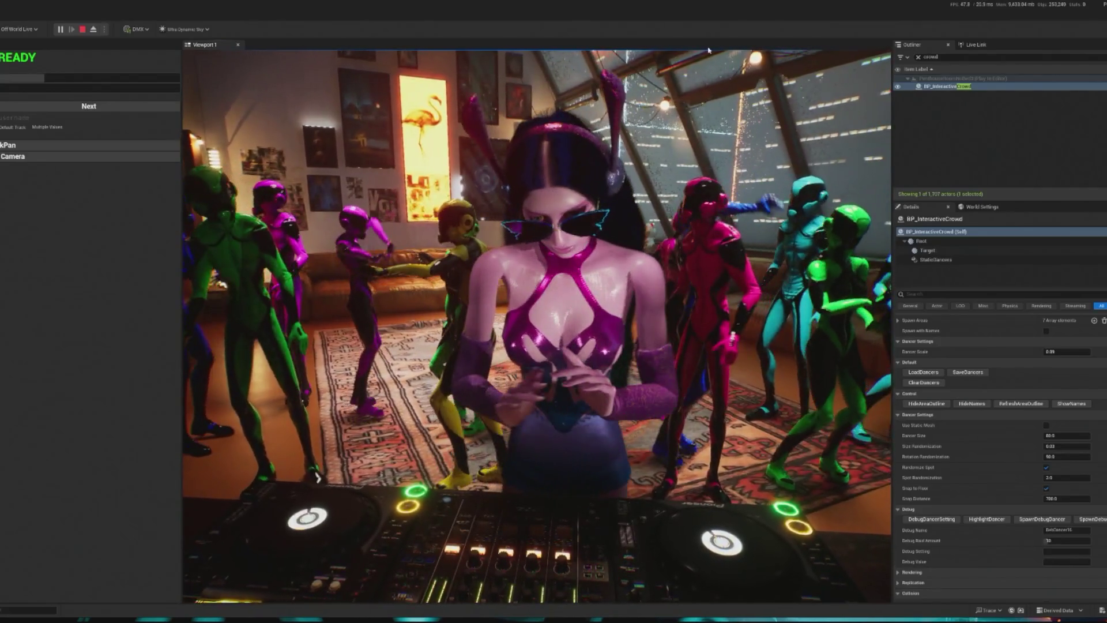
key(Escape)
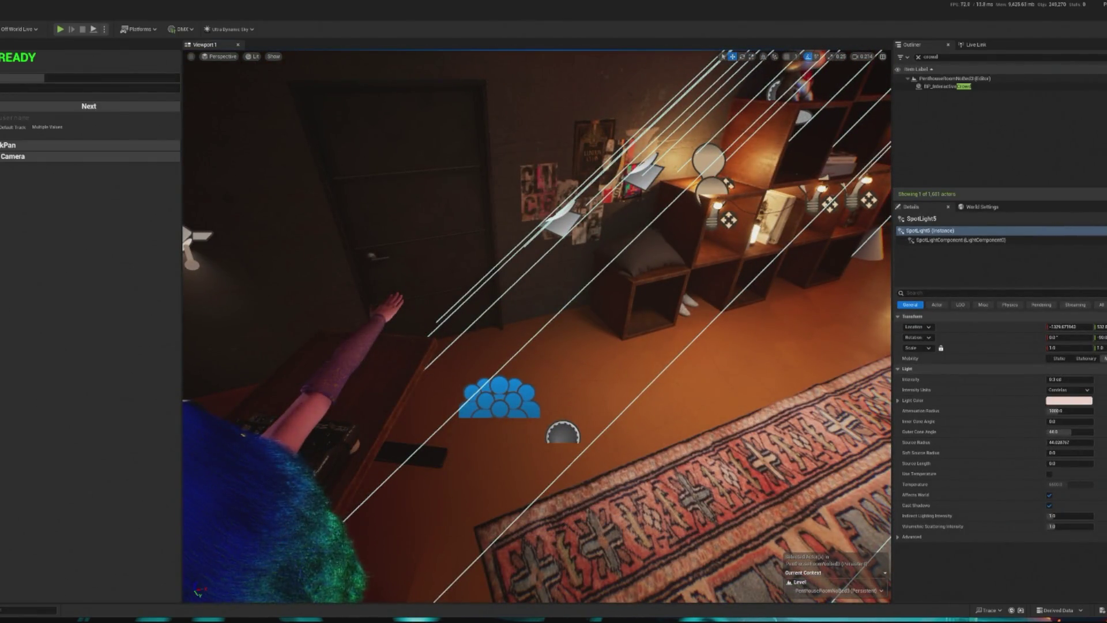
Search the assets for 'twitch' and drop BP_TwitchHandler on the floor by the doorway.
key(ctrl+space)
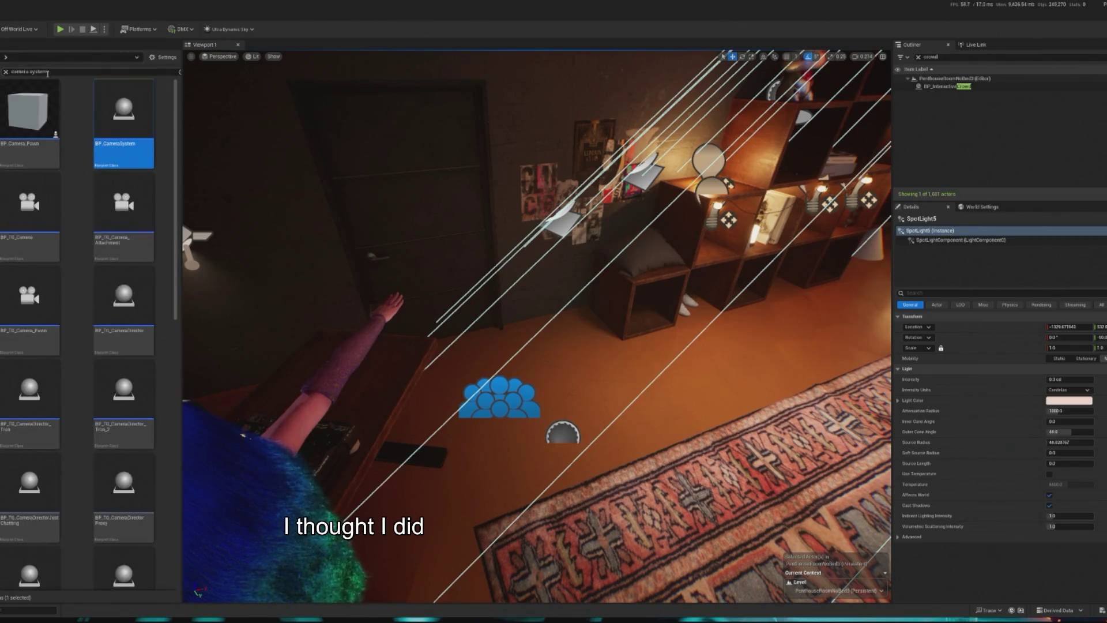
text(twi)
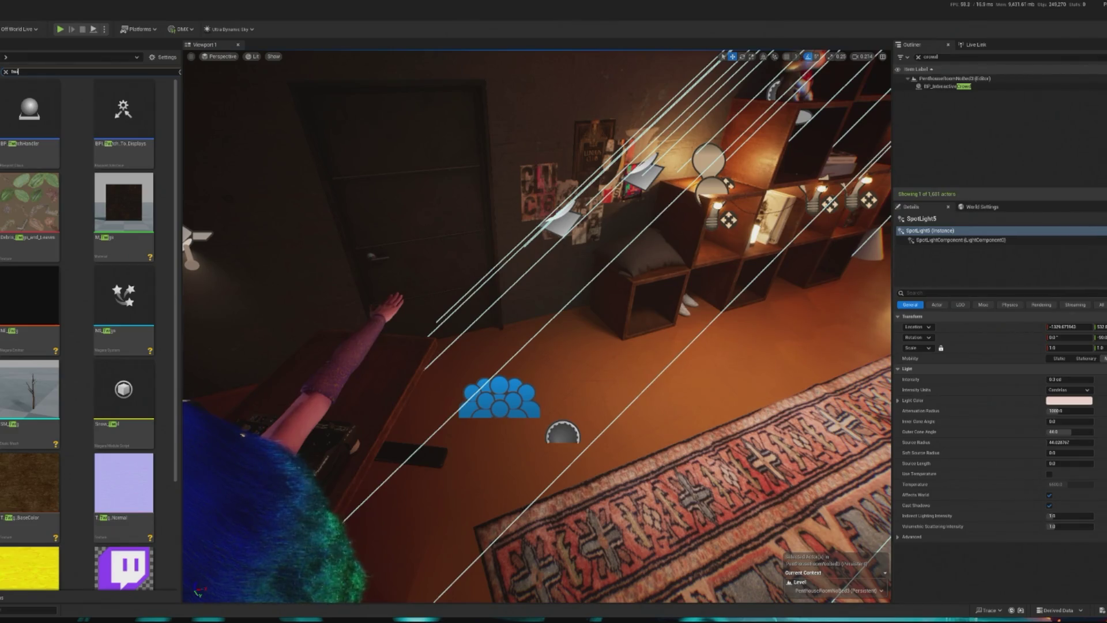
text(tch)
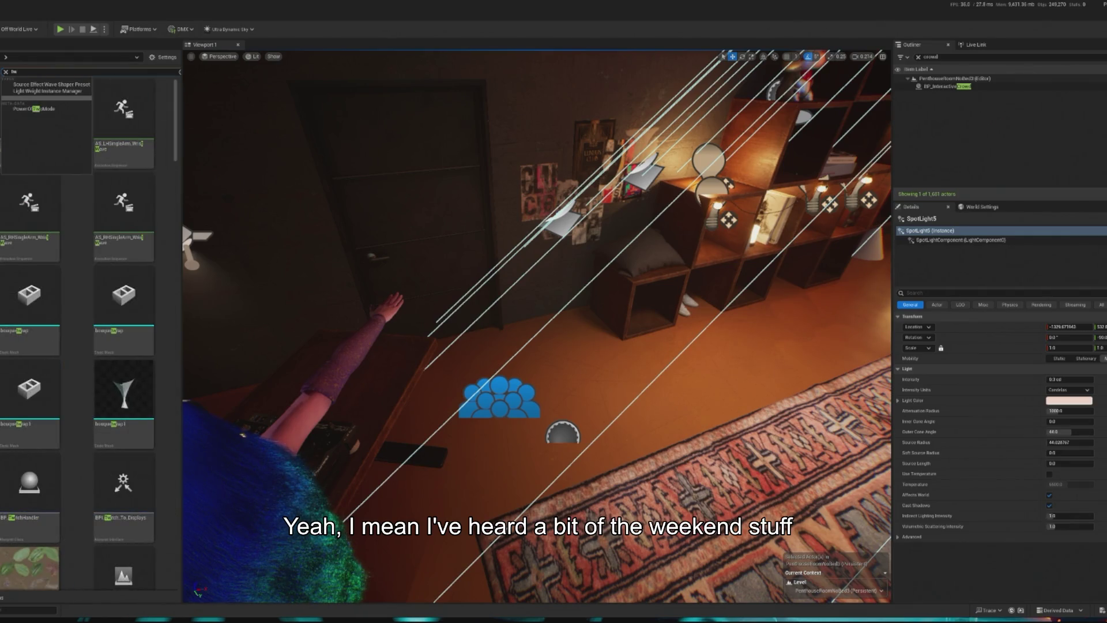
text(itch)
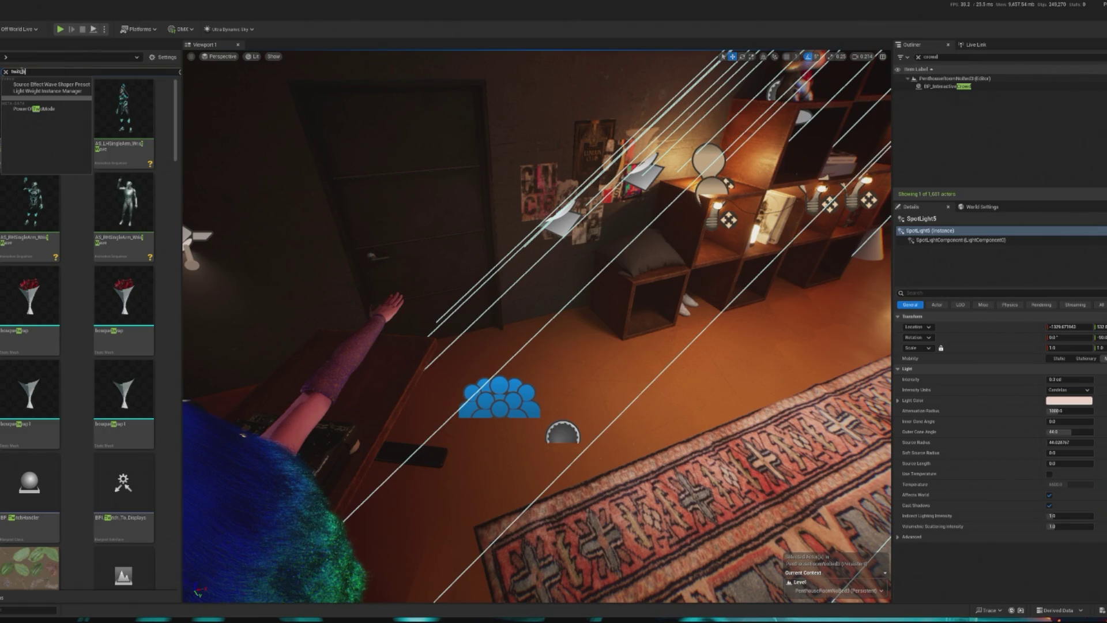
key(Return)
mouse_move(22, 112)
mouse_down()
mouse_move(549, 330)
mouse_move(547, 359)
mouse_up()
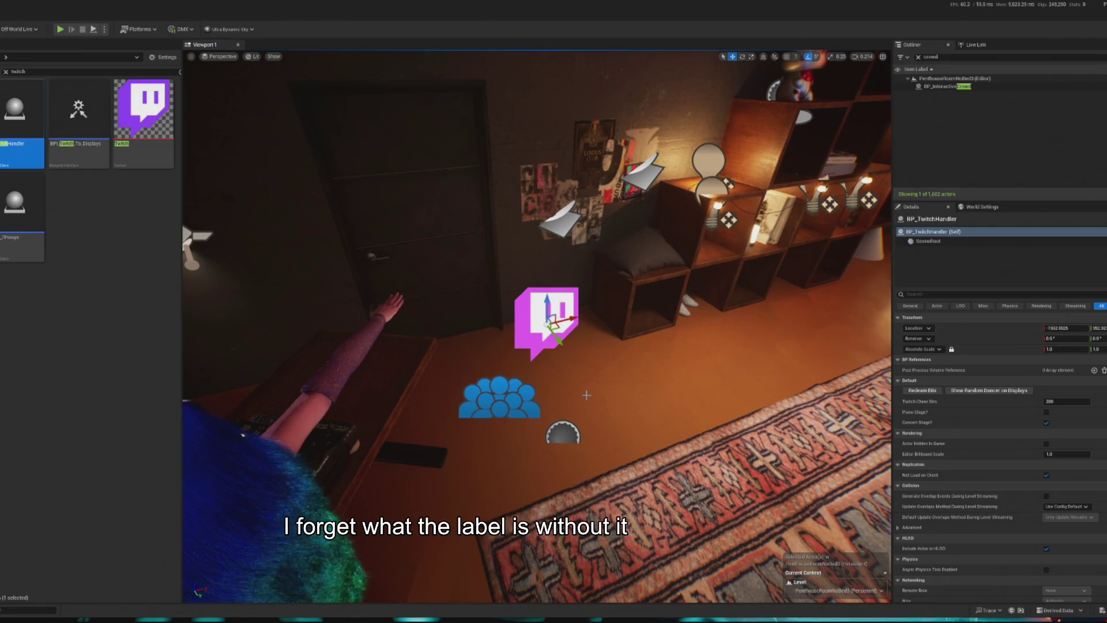
drag(549, 387, 583, 369)
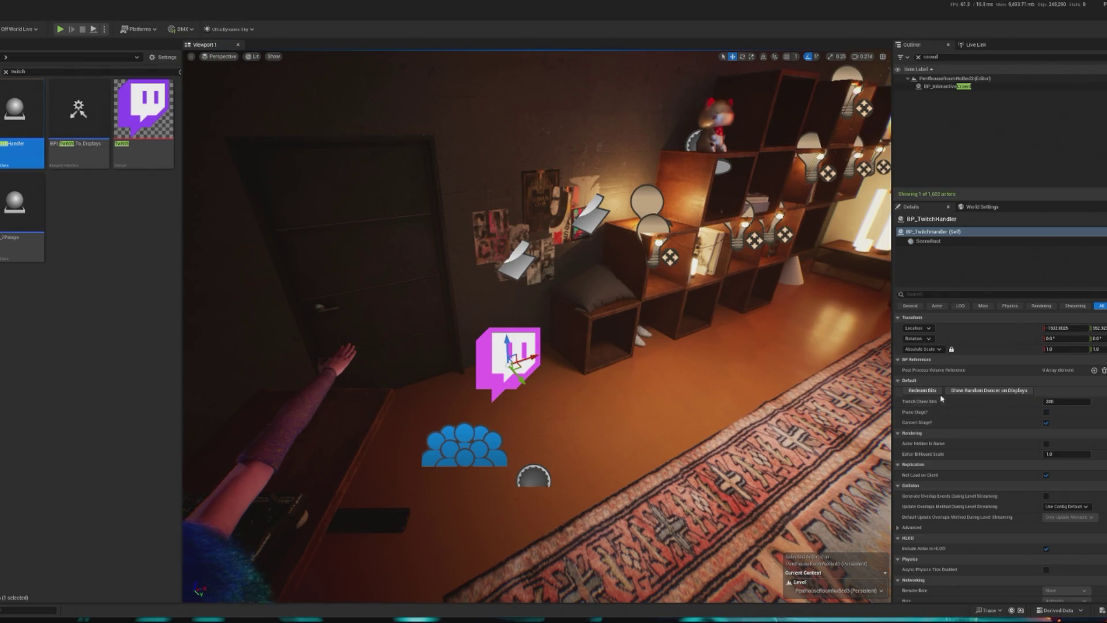
Play-test the penthouse with mouse control to watch the neon dancers around the DJ, then exit.
click(66, 32)
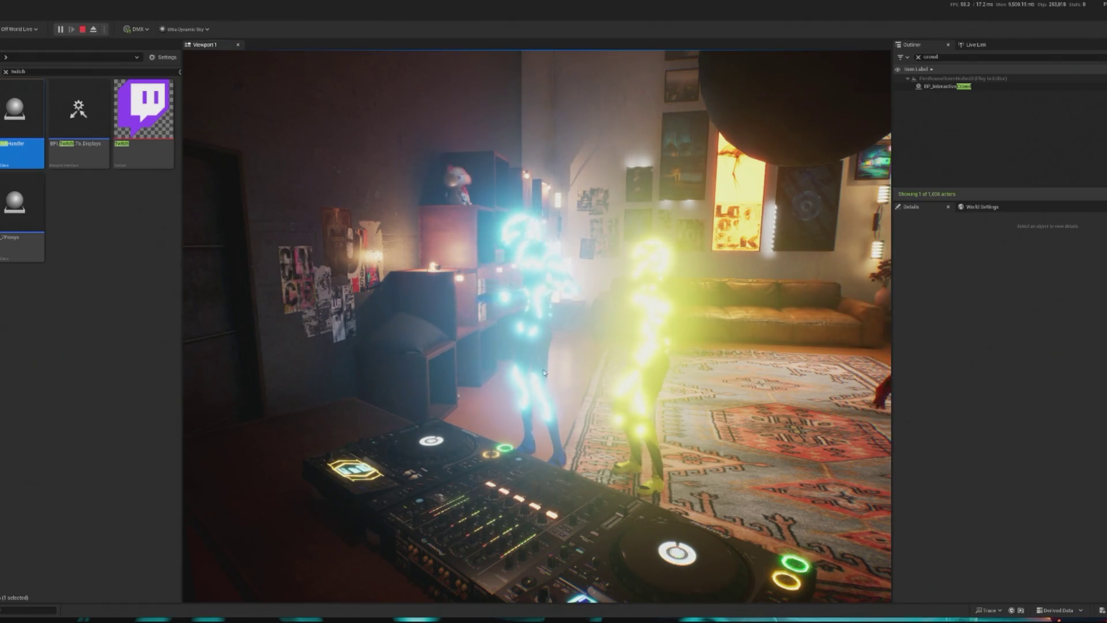
click(337, 144)
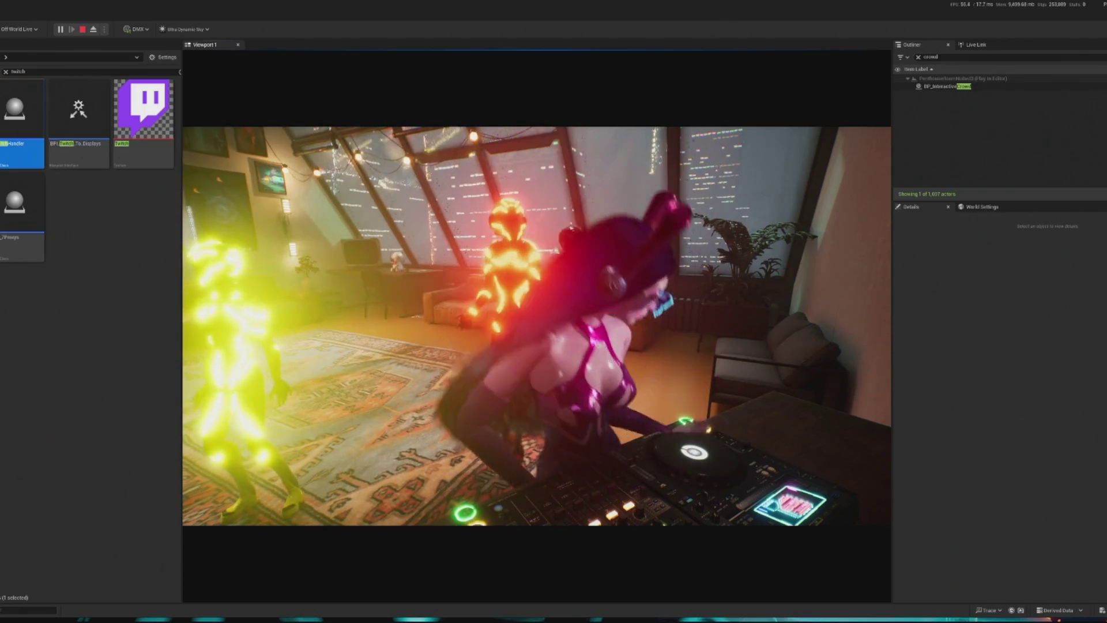
key(Escape)
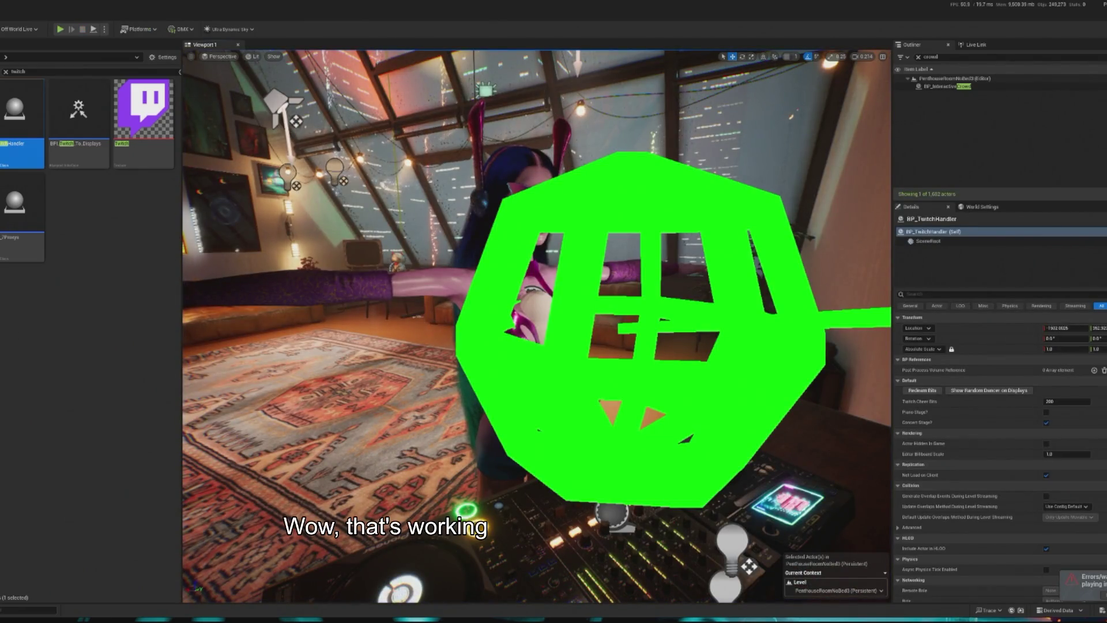
Frame the view on BP_TwitchHandler, then turn toward the windows and room.
key(f)
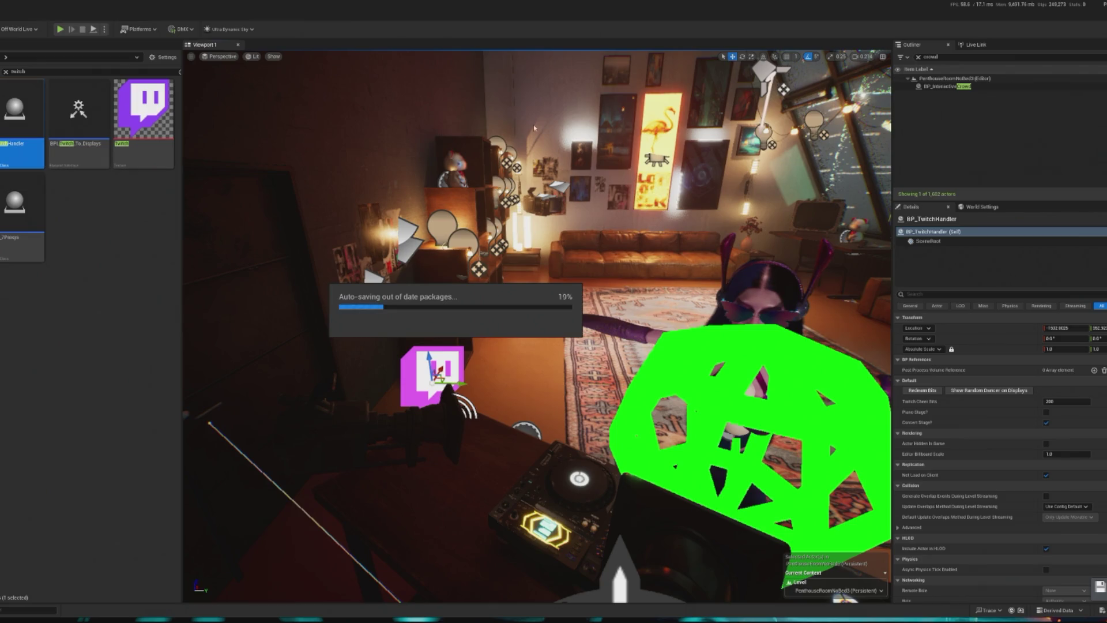
mouse_move(253, 270)
mouse_down()
mouse_move(318, 271)
mouse_move(289, 254)
mouse_up()
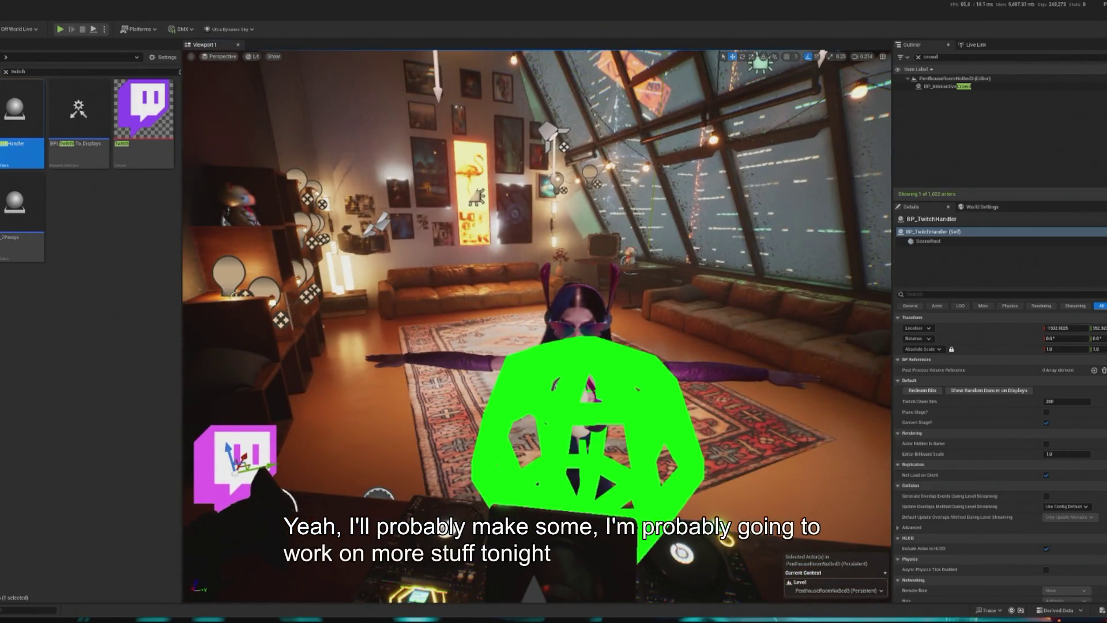